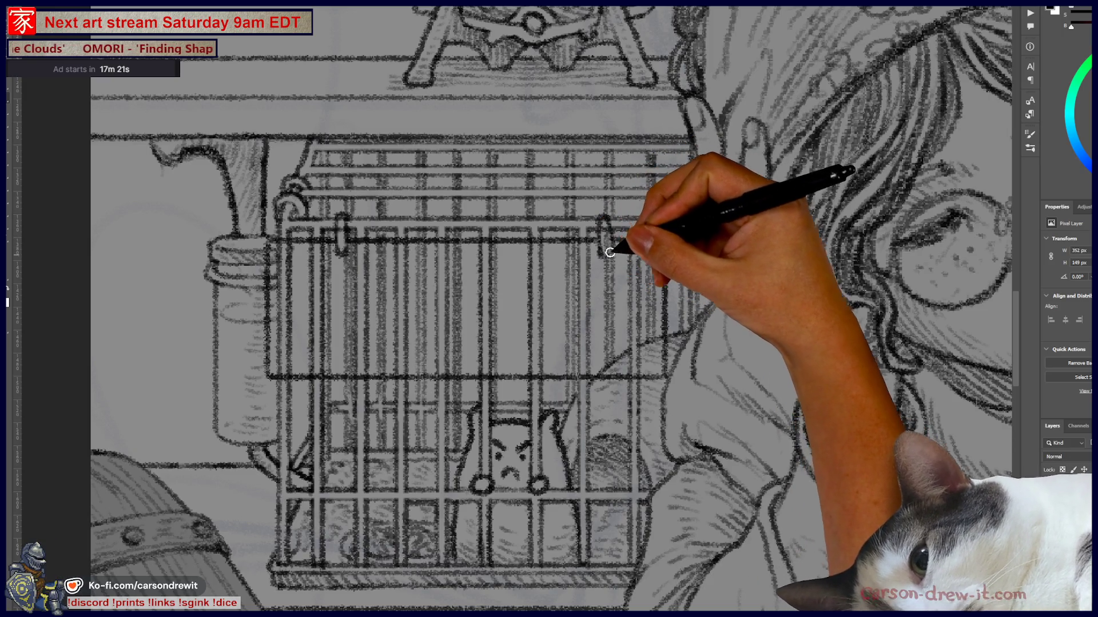
- Draw a hanging ring and letter 'POSESSED!!!' on the cage sign
left_click_drag(612, 240, 611, 249)
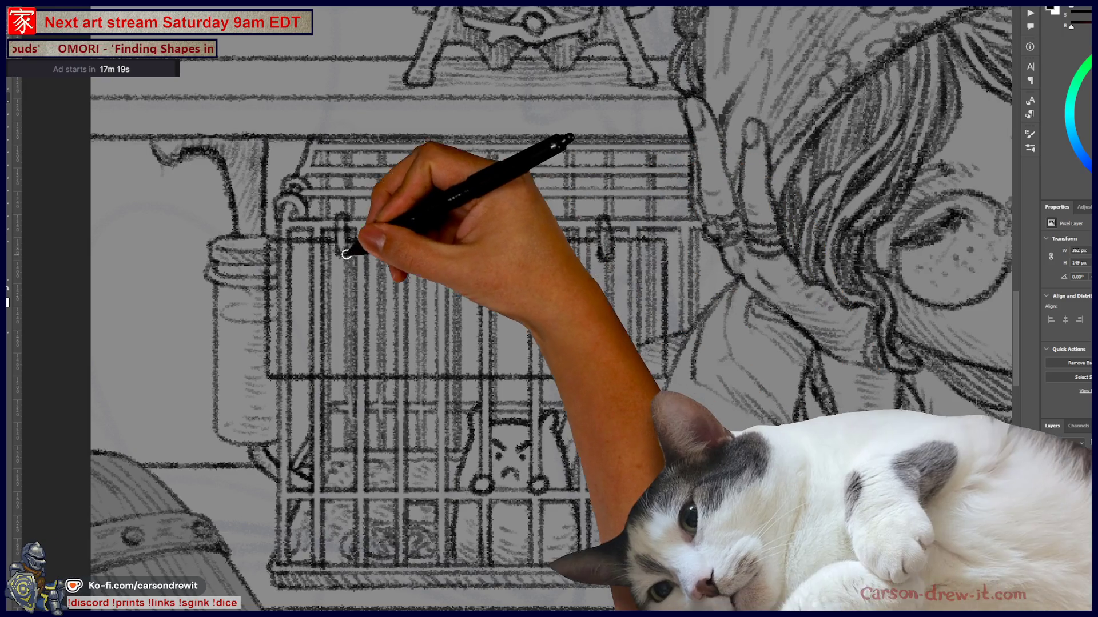
mouse_move(299, 308)
left_mouse_down()
mouse_move(302, 272)
mouse_move(335, 303)
mouse_move(343, 280)
mouse_move(382, 276)
mouse_move(416, 290)
mouse_move(423, 260)
mouse_move(474, 304)
left_mouse_up()
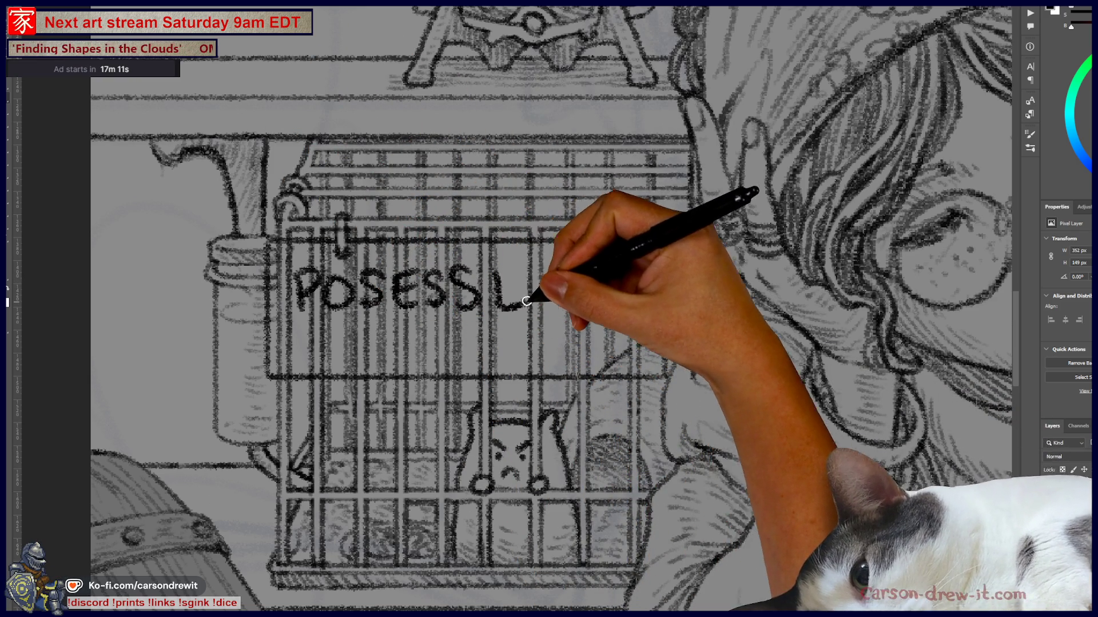
mouse_move(571, 284)
left_mouse_down()
mouse_move(595, 252)
mouse_move(595, 303)
left_mouse_up()
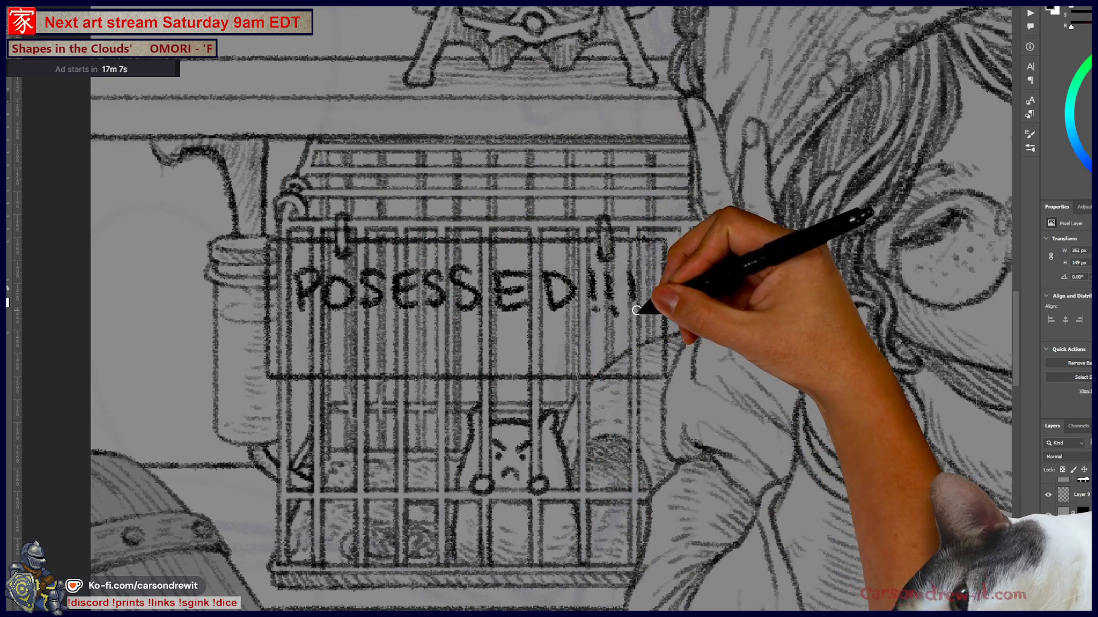
- Letter '-NOT- FOR SALE' on the sign's second line
mouse_move(338, 359)
left_mouse_down()
mouse_move(366, 336)
mouse_move(410, 357)
left_mouse_up()
left_click_drag(297, 352, 329, 352)
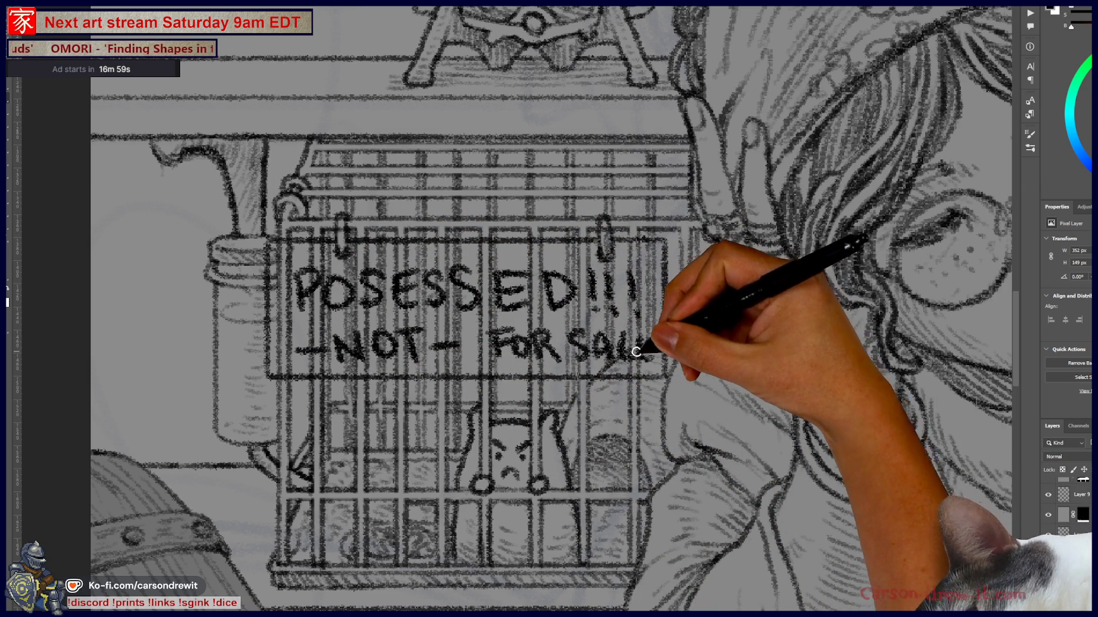
left_click_drag(635, 350, 652, 342)
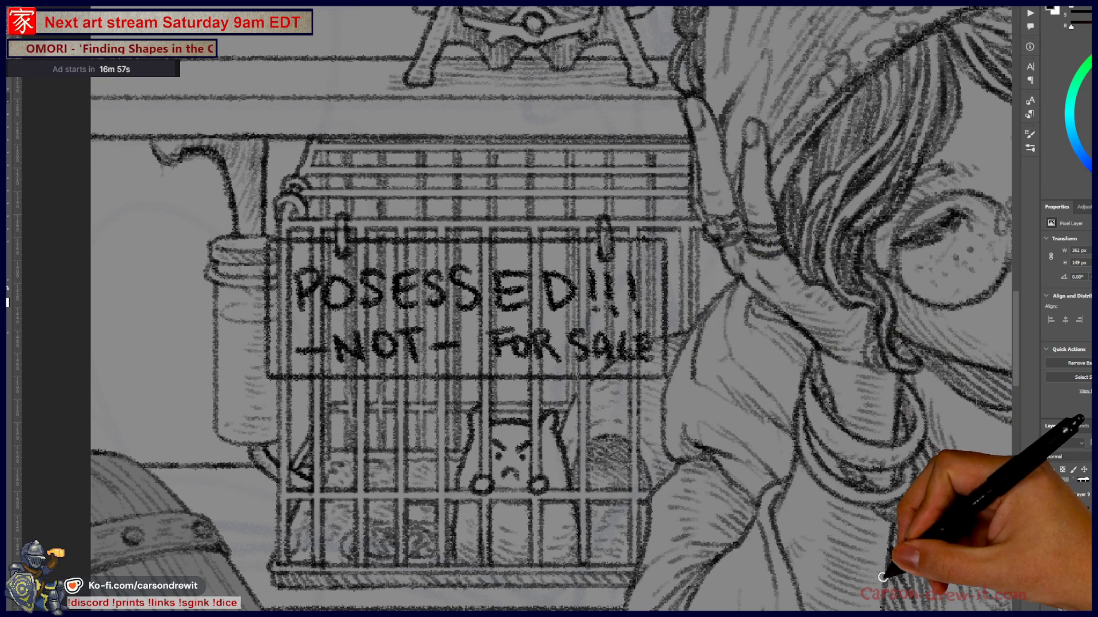
key("ctrl+minus")
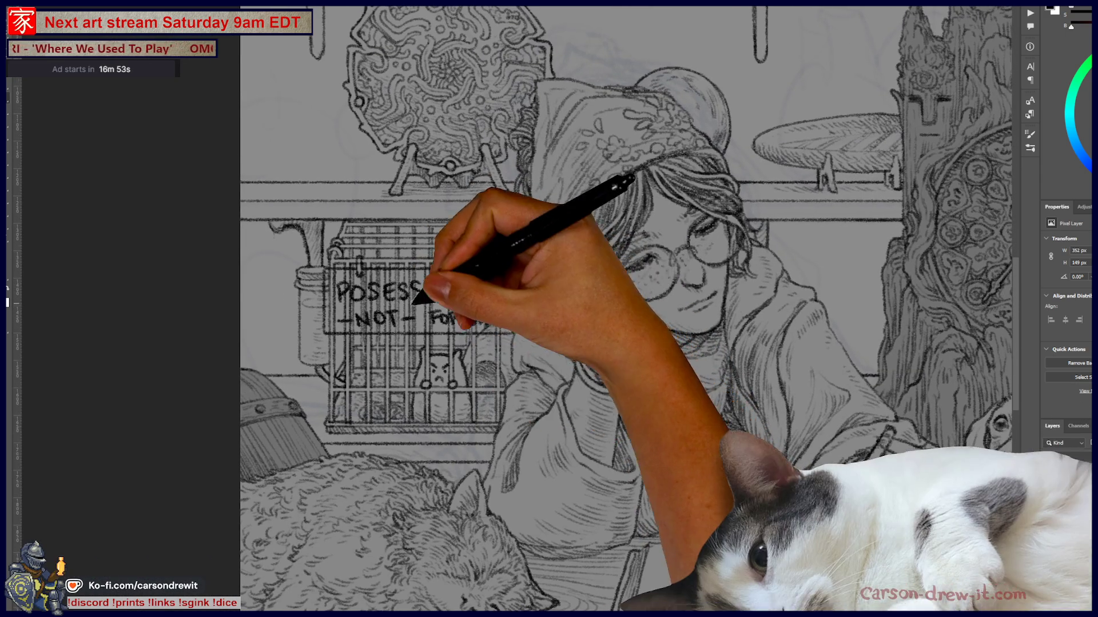
key("ctrl+plus")
key("ctrl+plus")
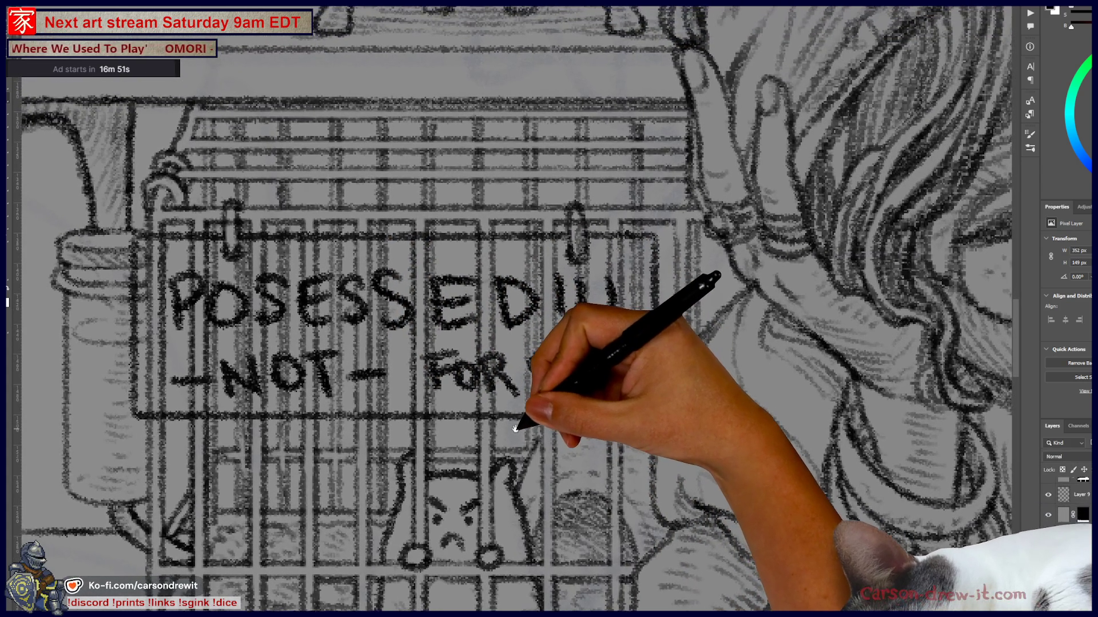
left_click_drag(459, 438, 644, 495)
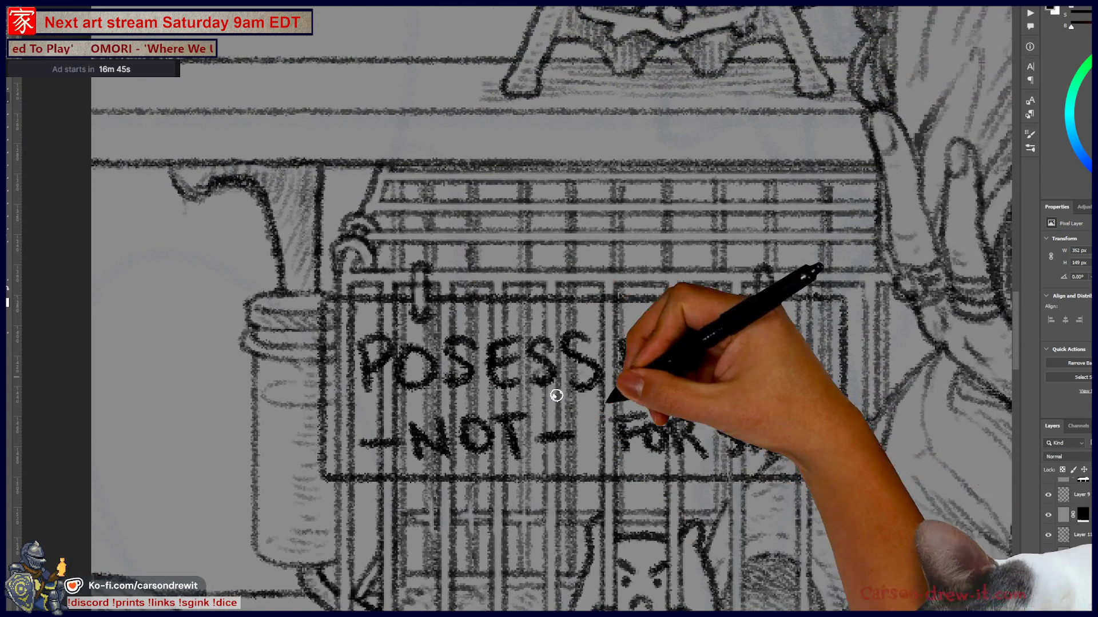
key("ctrl+minus")
left_click_drag(770, 498, 747, 448)
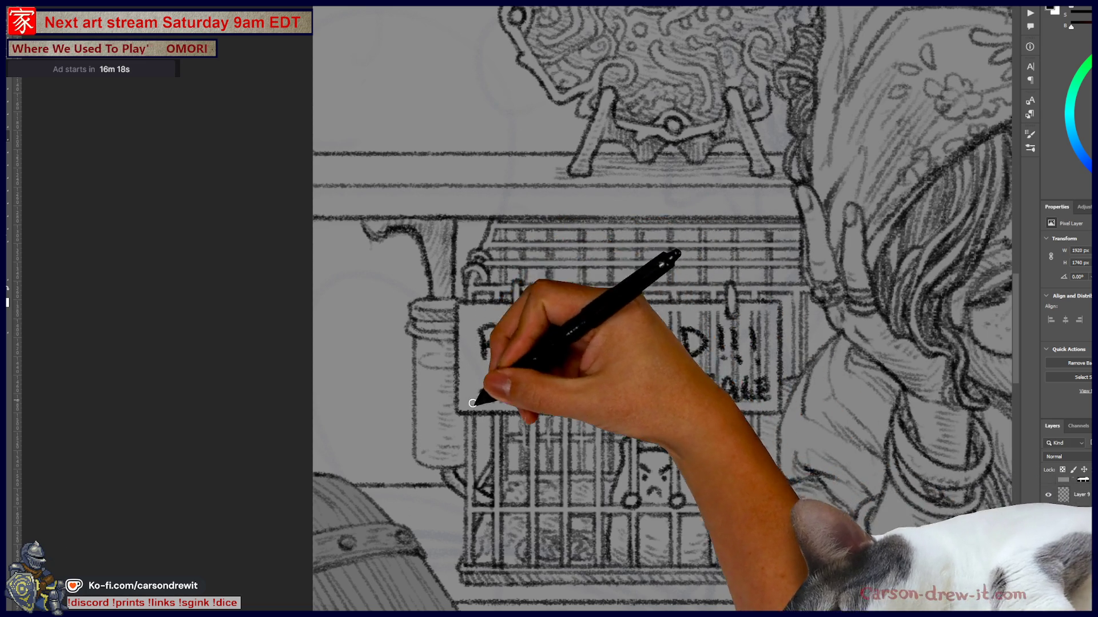
- Try erasing ED!! and FOR SALE from the sign, then undo the erasures
mouse_move(488, 393)
left_mouse_down()
mouse_move(732, 388)
mouse_move(607, 340)
mouse_move(633, 317)
mouse_move(765, 314)
left_mouse_up()
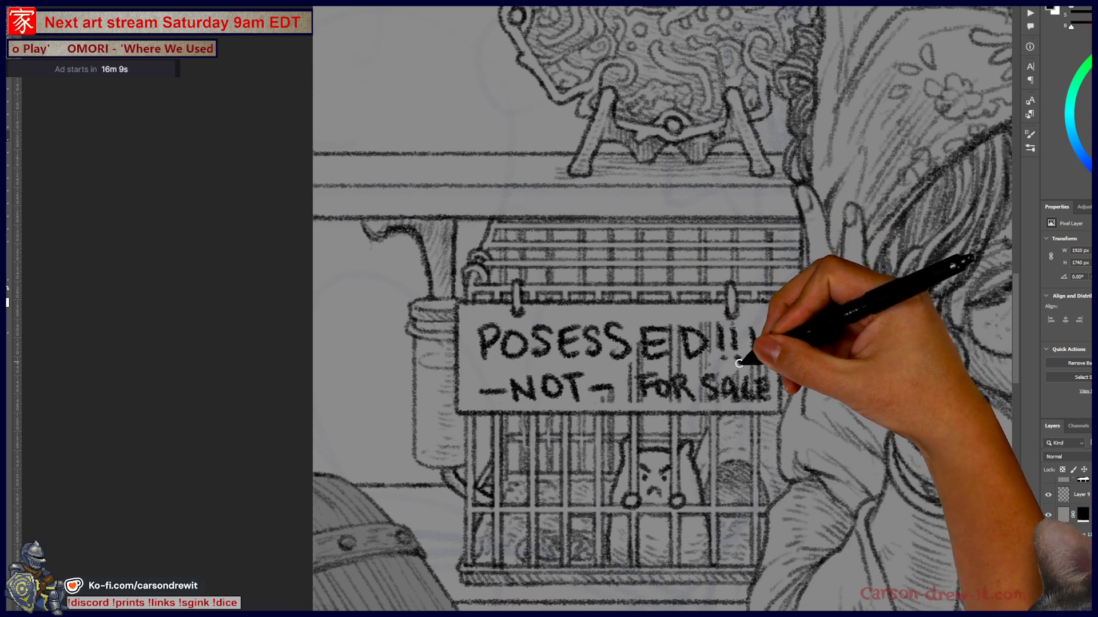
key("e")
mouse_move(735, 314)
left_mouse_down()
mouse_move(710, 335)
mouse_move(581, 370)
left_mouse_up()
key("ctrl+z")
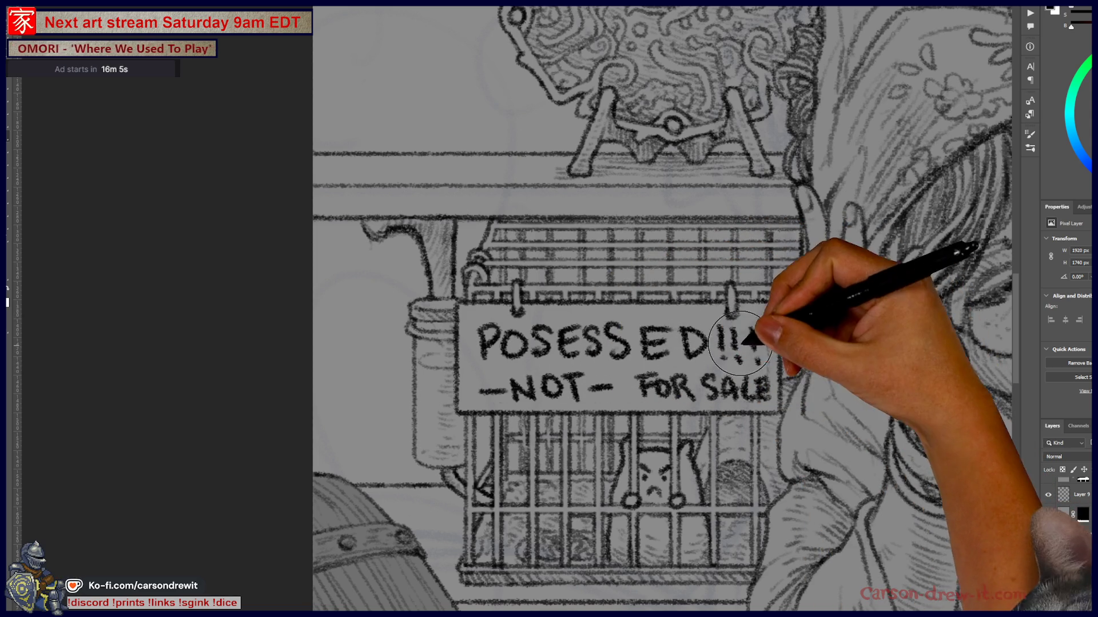
left_click_drag(685, 366, 621, 366)
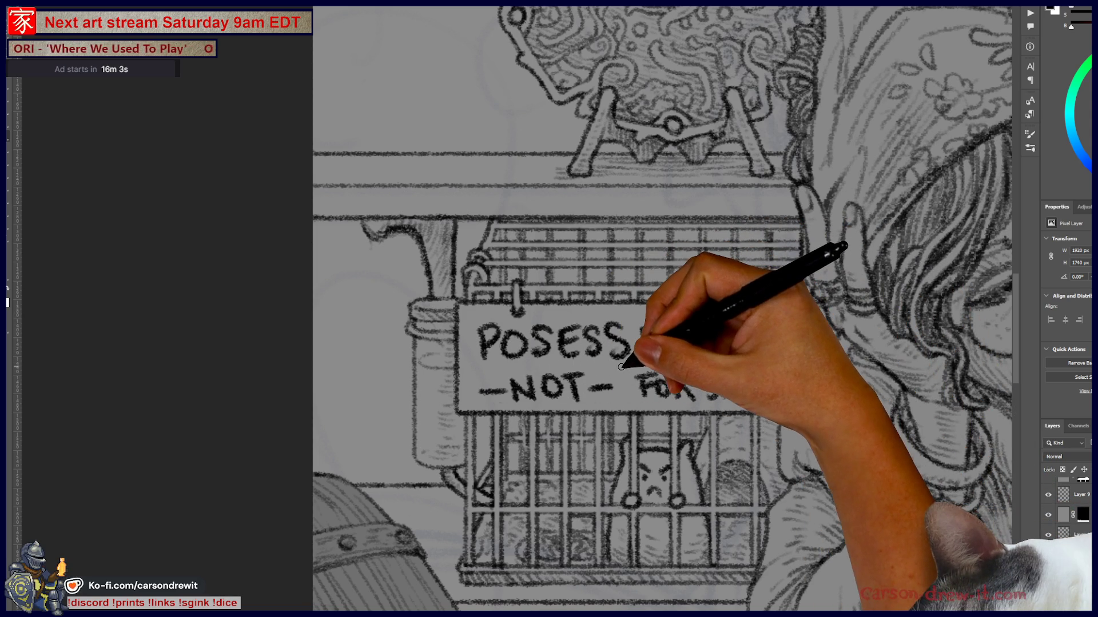
key("ctrl+z")
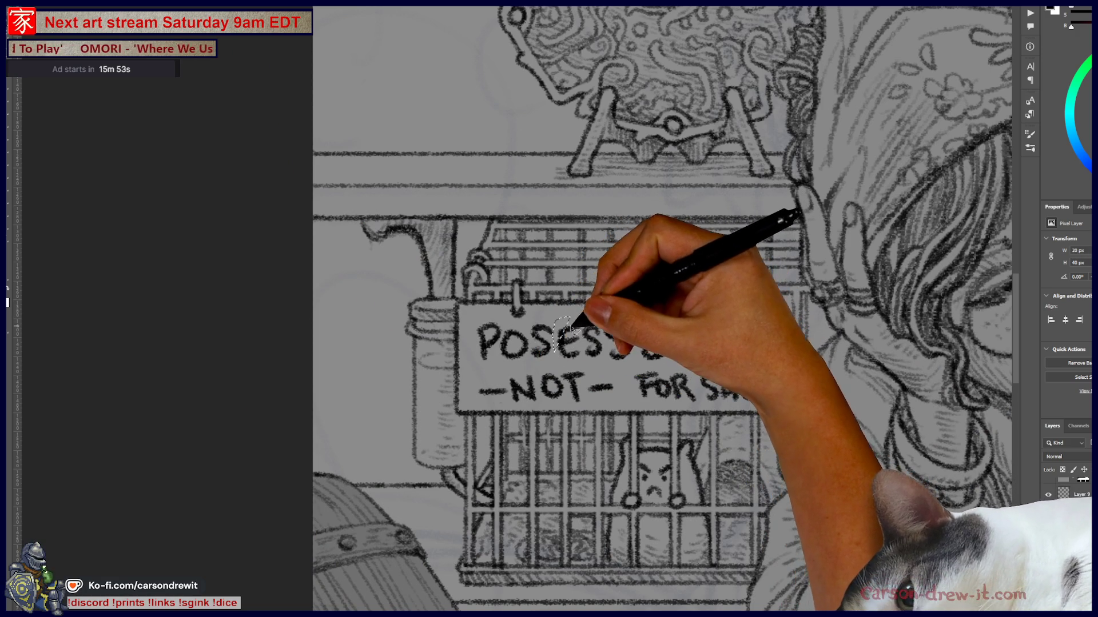
- Select the ESSED letters and shift them right to open a gap after POS
mouse_move(568, 366)
left_mouse_down()
mouse_move(663, 361)
mouse_move(735, 340)
mouse_move(710, 314)
mouse_move(571, 318)
left_mouse_up()
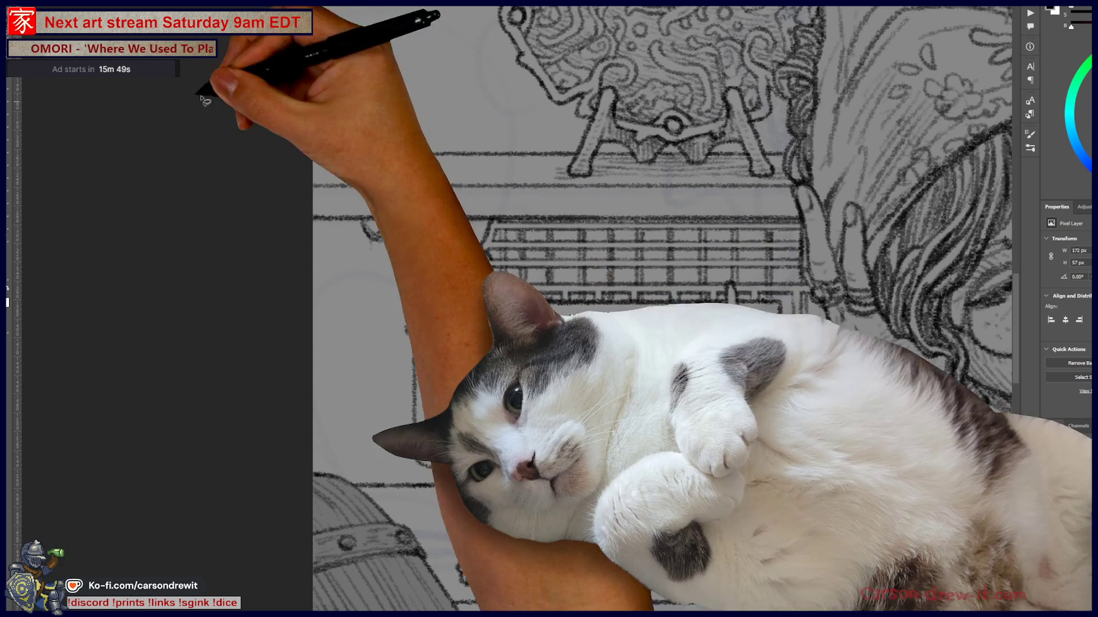
key("ctrl+t")
left_click_drag(685, 346, 701, 346)
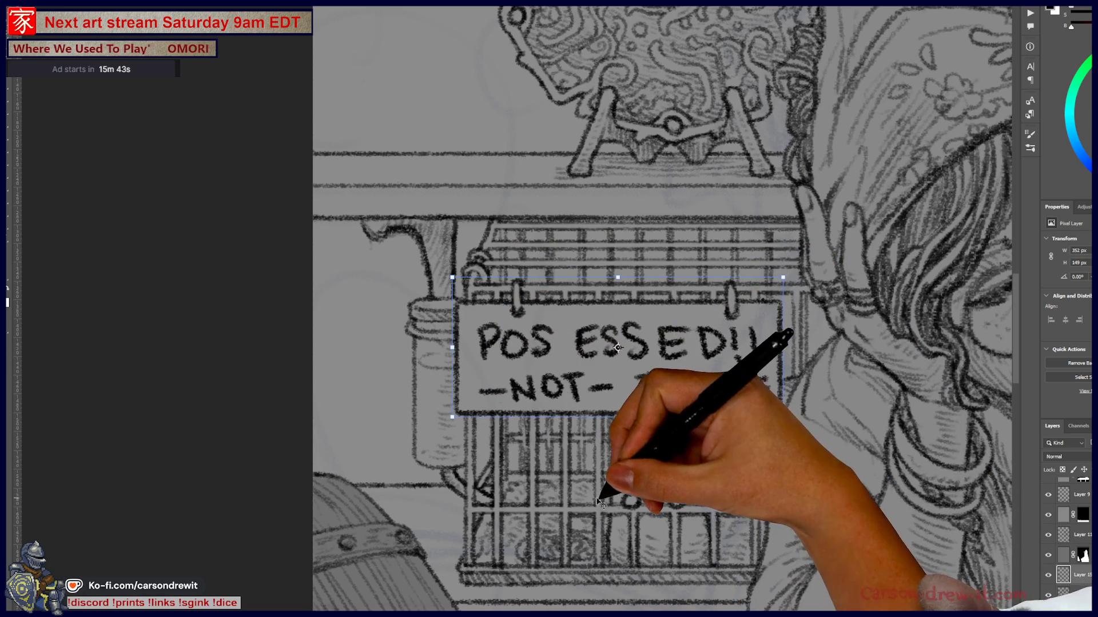
- Commit the moved letters and redraw ED!! after POSSESS so the sign reads 'POSSESSED!!'
key("b")
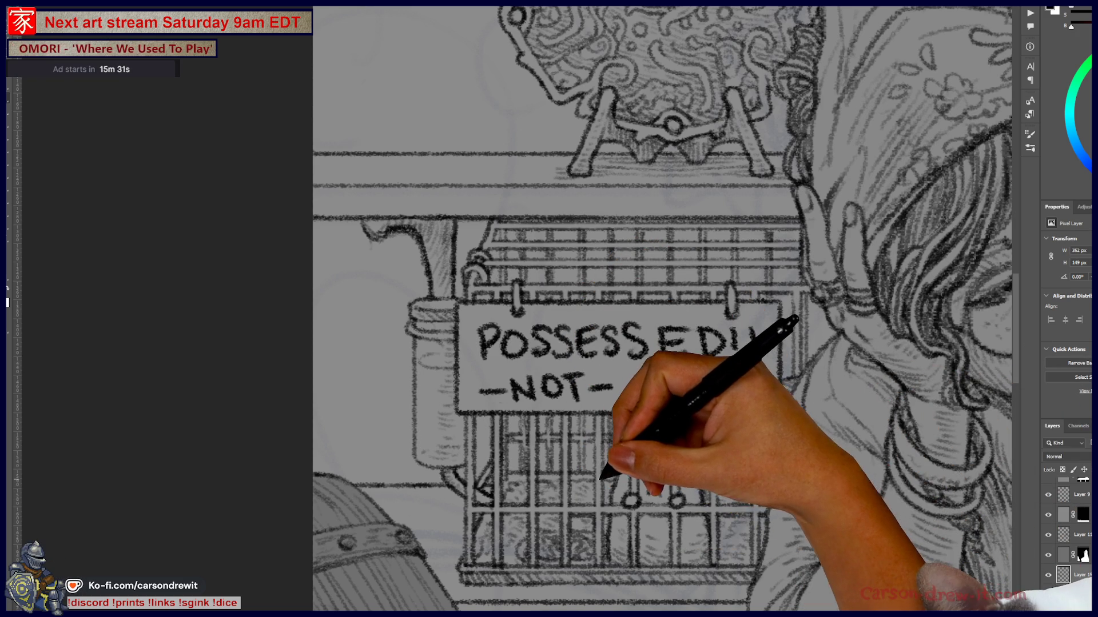
key("ctrl+minus")
key("ctrl+minus")
key("ctrl+minus")
left_click_drag(513, 436, 484, 390)
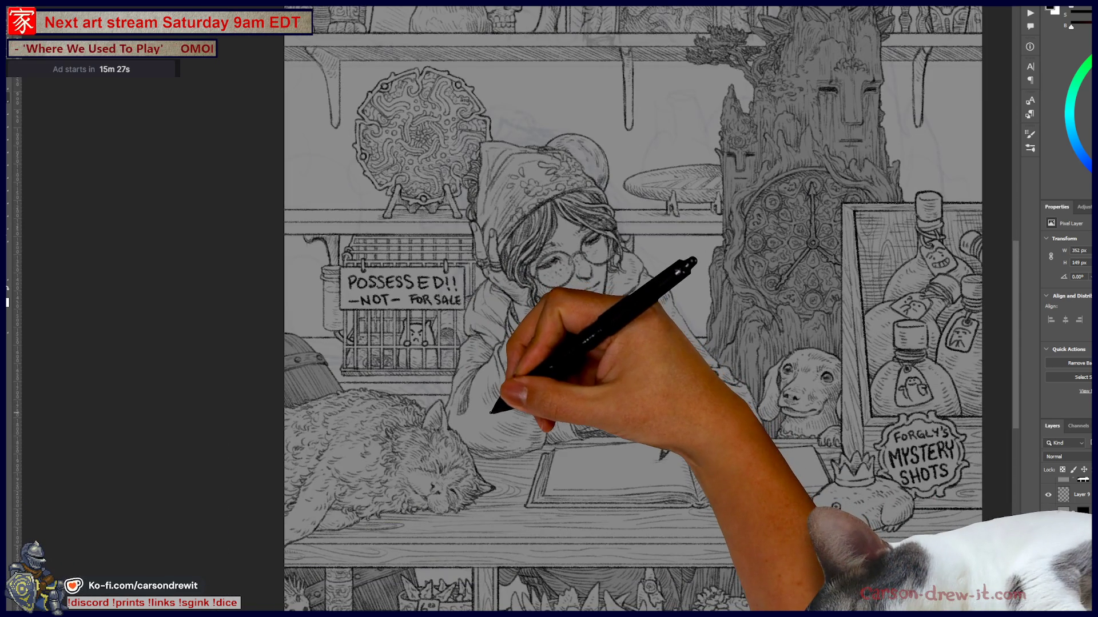
key("ctrl+minus")
mouse_move(343, 337)
left_mouse_down()
mouse_move(384, 360)
mouse_move(418, 352)
left_mouse_up()
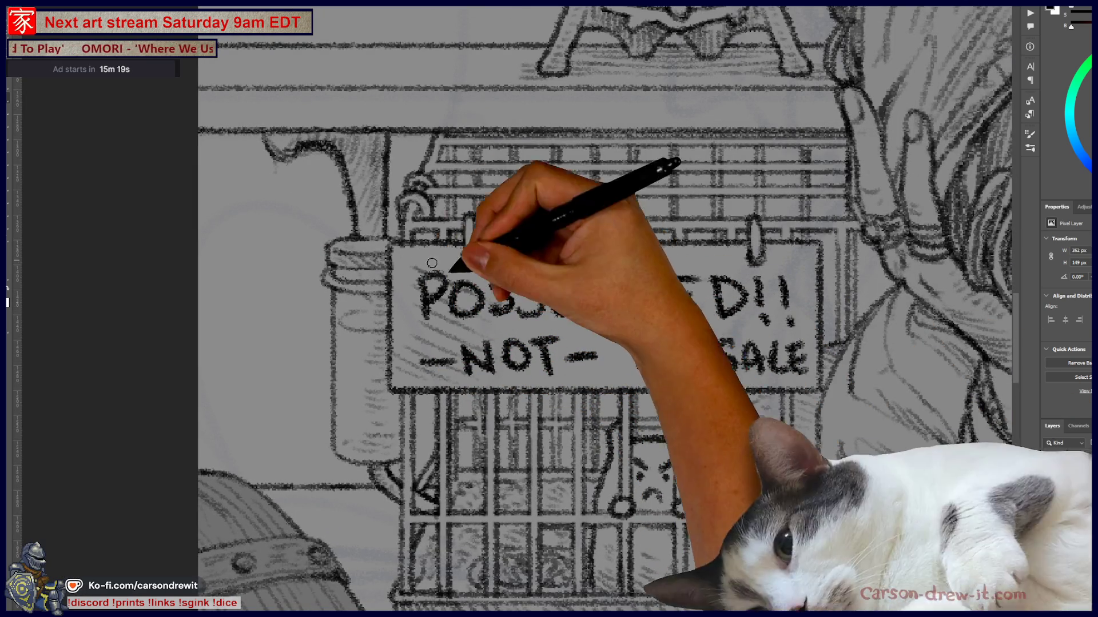
mouse_move(660, 274)
left_mouse_down()
mouse_move(663, 257)
mouse_move(789, 269)
mouse_move(769, 303)
left_mouse_up()
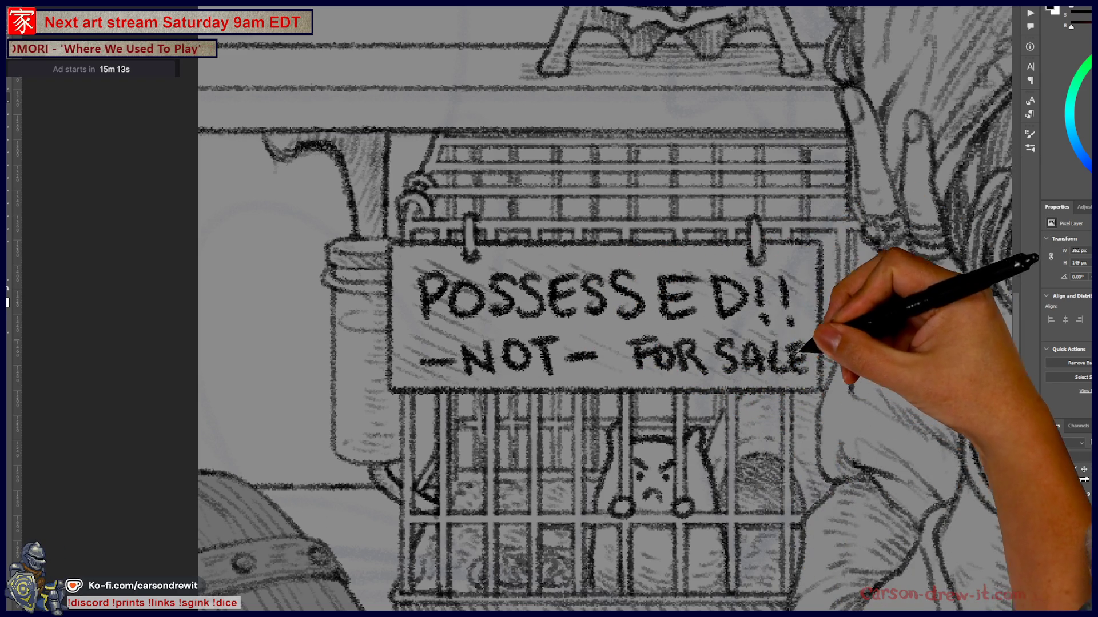
scroll(768, 236, "down", 1)
scroll(747, 307, "down", 2)
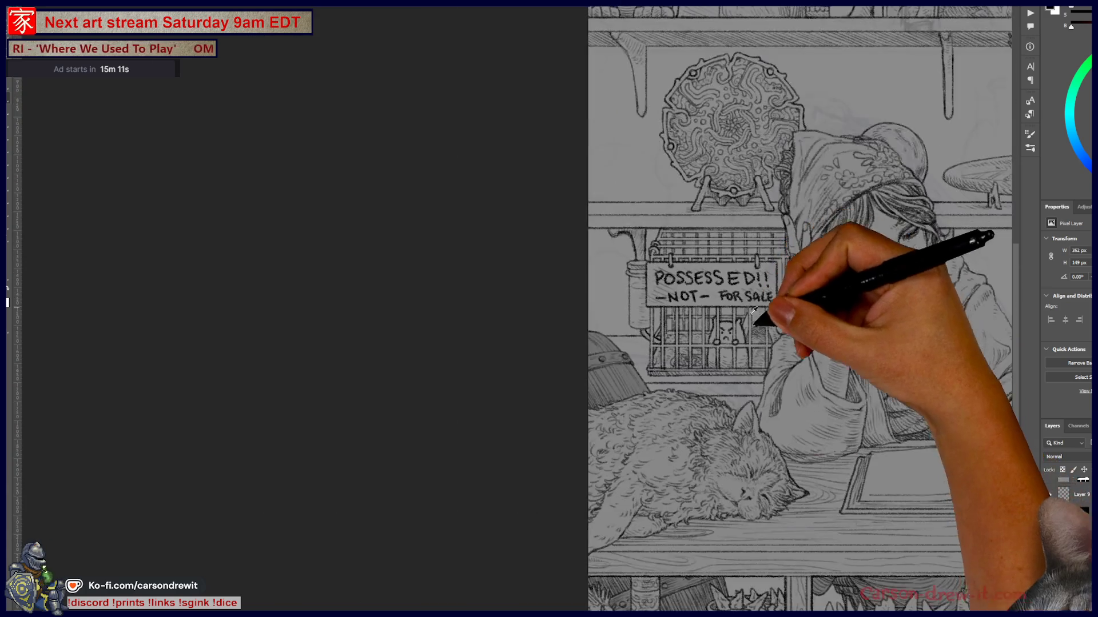
scroll(458, 318, "up", 2)
scroll(294, 319, "down", 2)
scroll(755, 375, "up", 2)
scroll(760, 387, "up", 1)
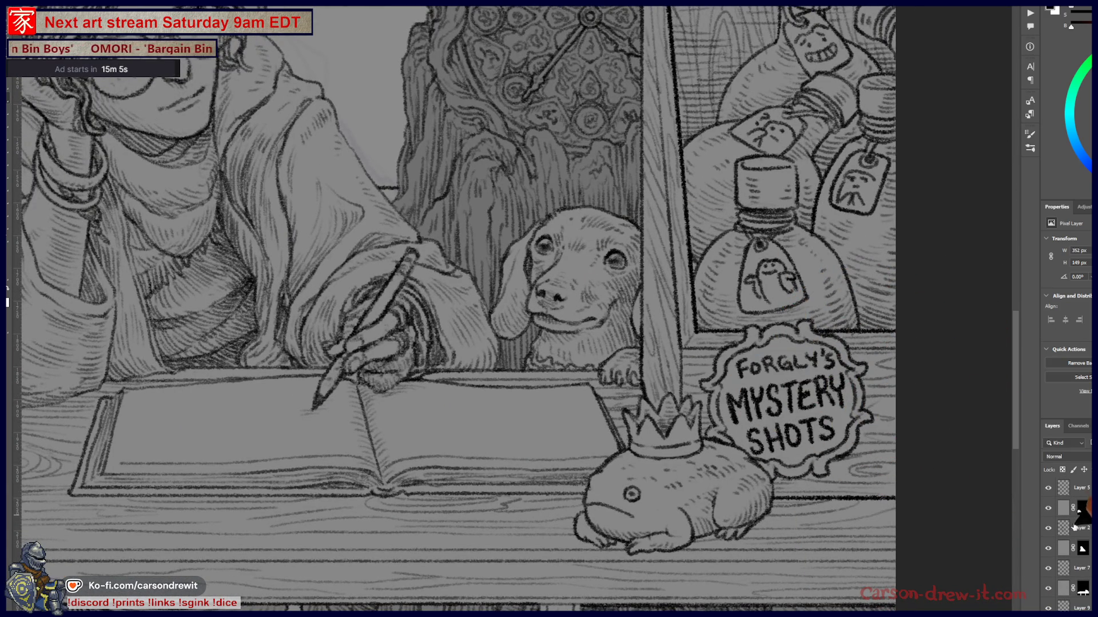
key("alt+period")
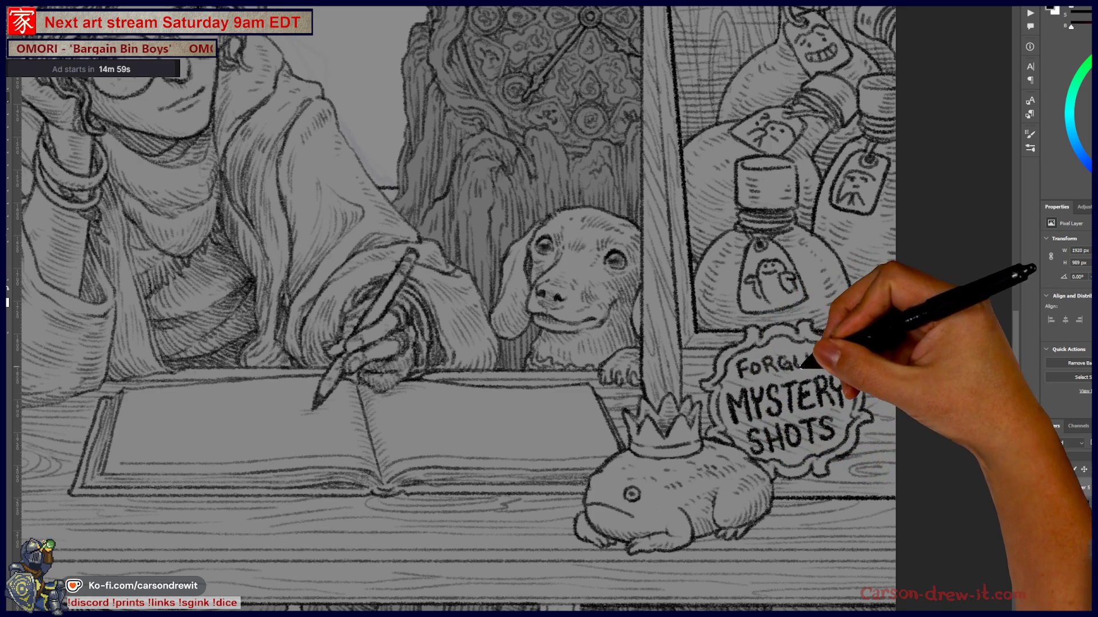
left_click(1048, 489)
left_click(1049, 489)
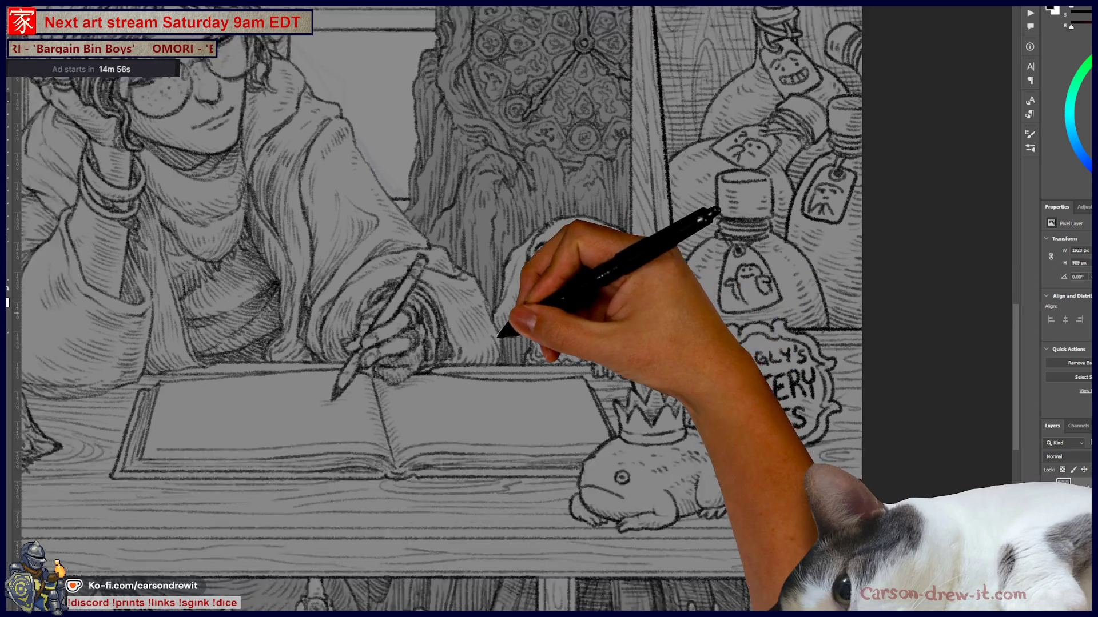
key("ctrl+0")
mouse_move(490, 466)
left_mouse_down()
mouse_move(660, 545)
mouse_move(686, 526)
mouse_move(706, 542)
left_mouse_up()
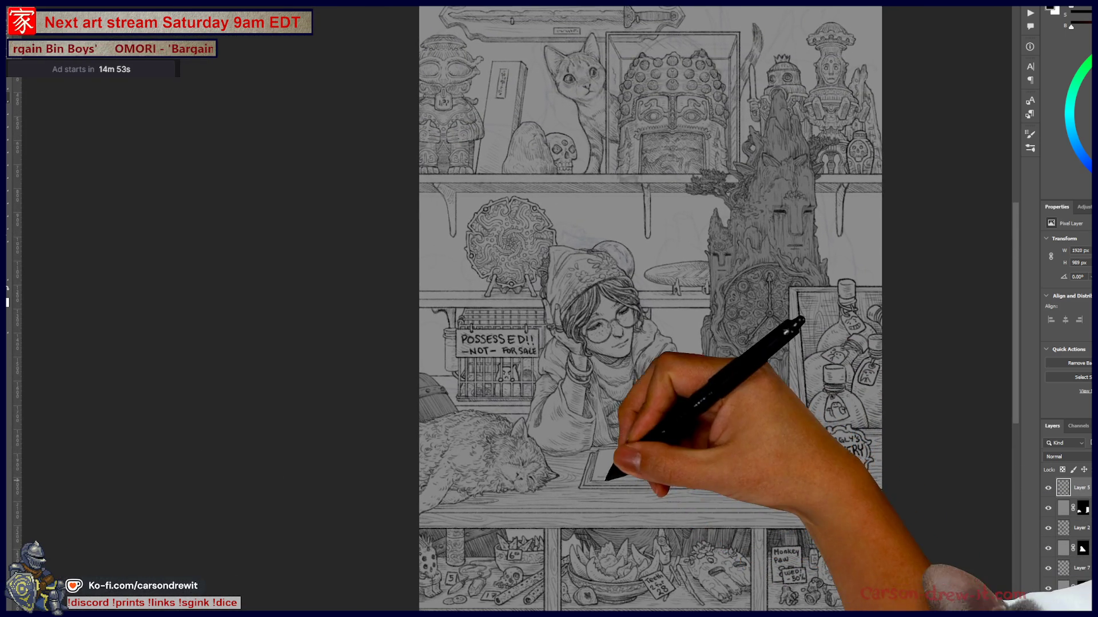
scroll(617, 489, "down", 2)
left_click_drag(617, 489, 646, 523)
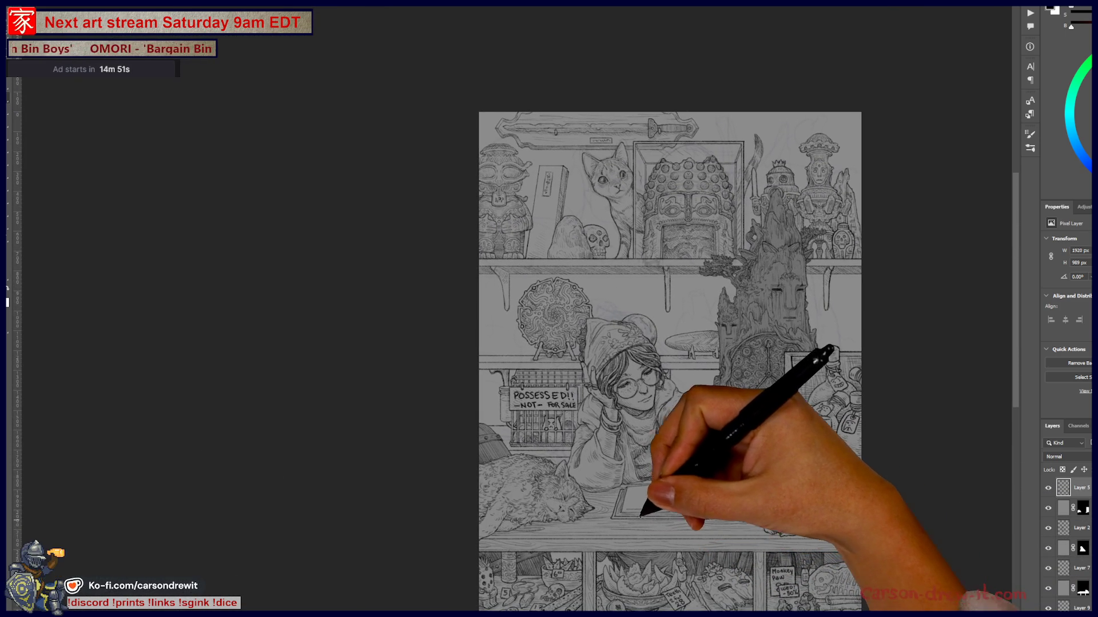
scroll(606, 371, "up", 3)
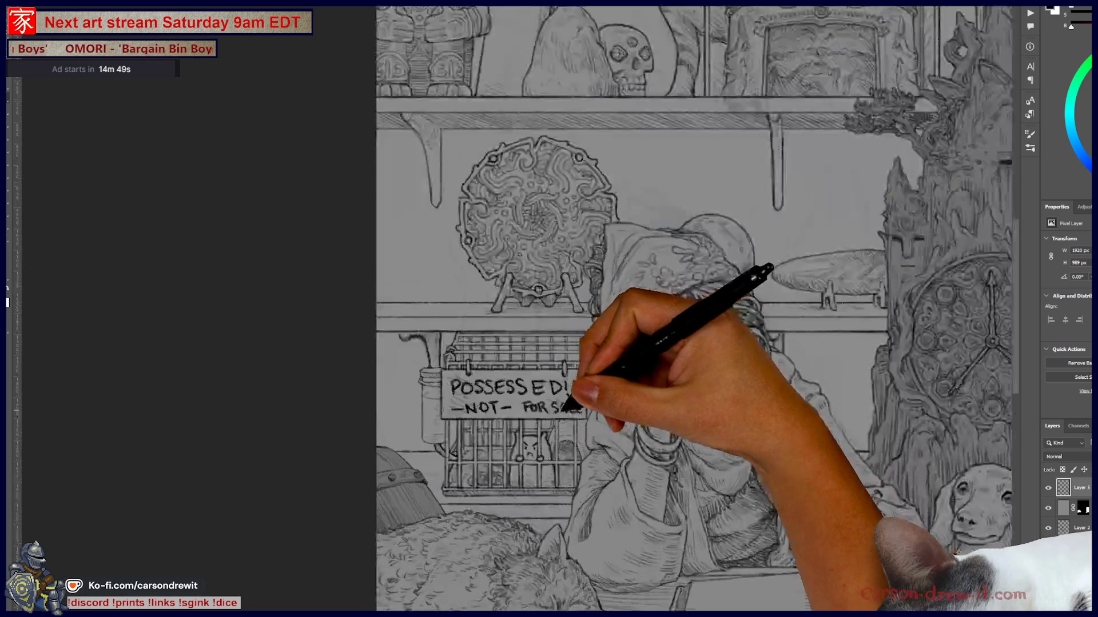
scroll(720, 432, "down", 3)
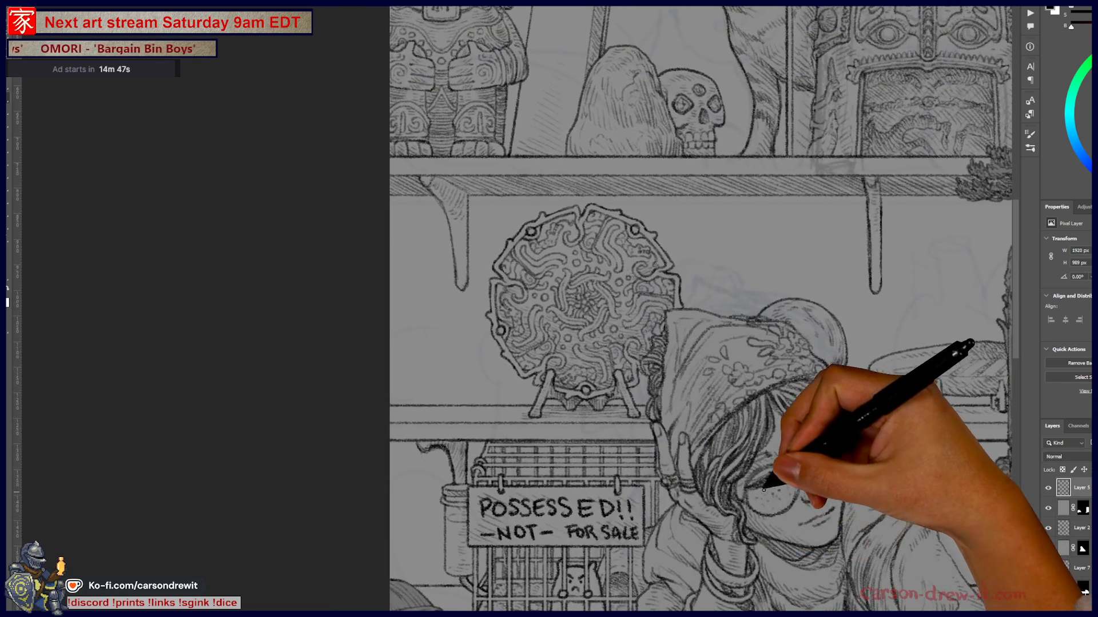
scroll(746, 474, "down", 3)
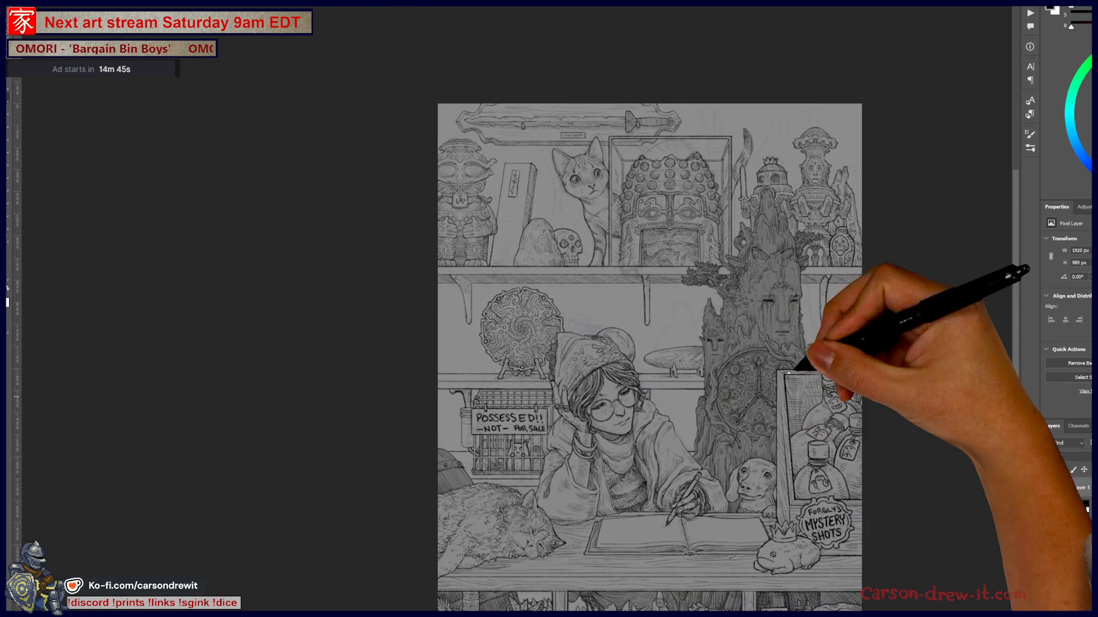
scroll(789, 373, "up", 4)
scroll(783, 358, "up", 5)
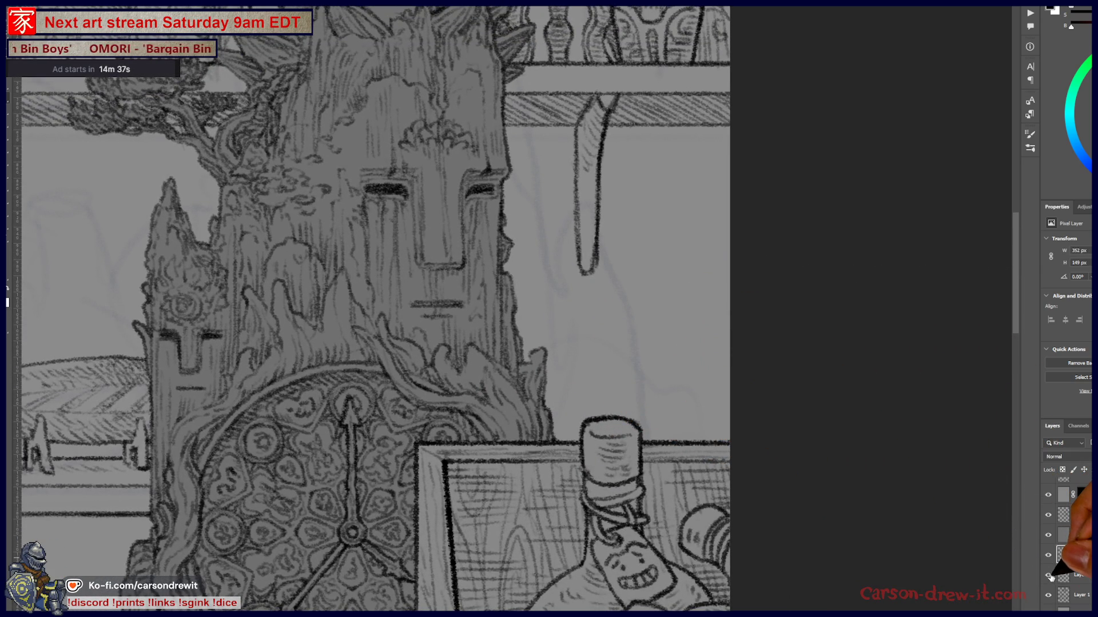
- Pan and zoom to bring the girl, clock, tree and bottles into view
scroll(649, 309, "down", 5)
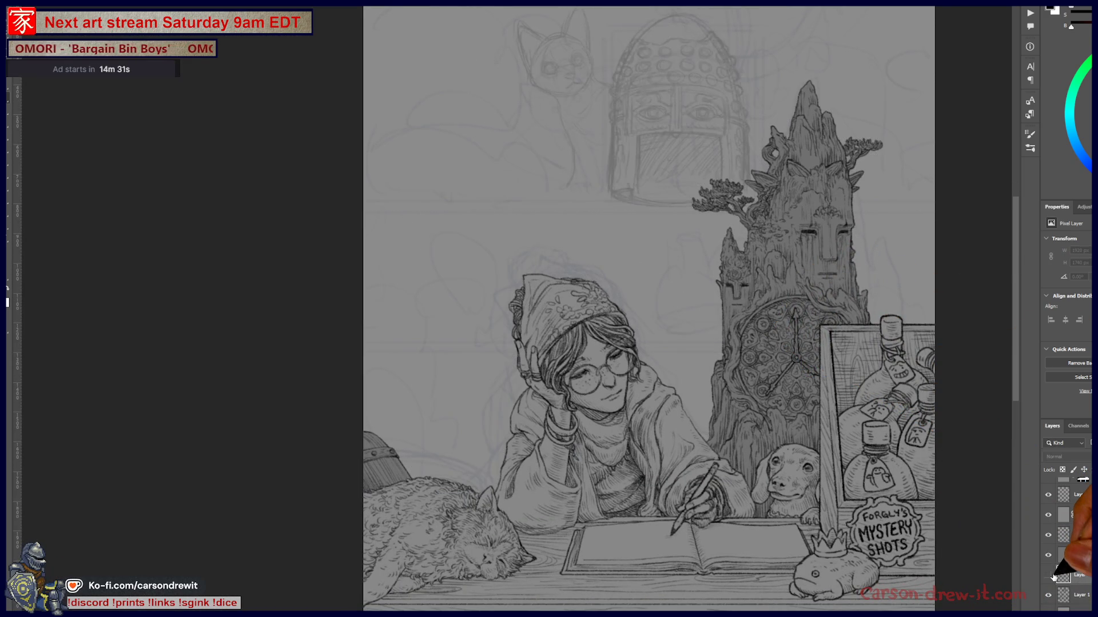
left_click_drag(685, 462, 559, 499)
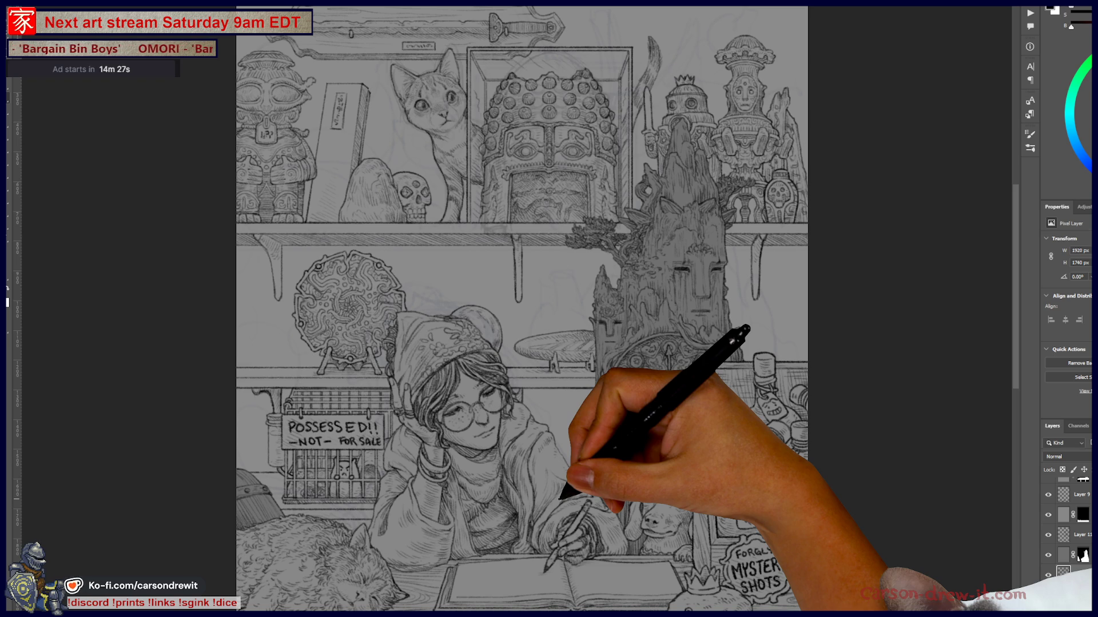
scroll(809, 441, "up", 3)
mouse_move(780, 441)
left_mouse_down()
mouse_move(704, 407)
mouse_move(673, 361)
left_mouse_up()
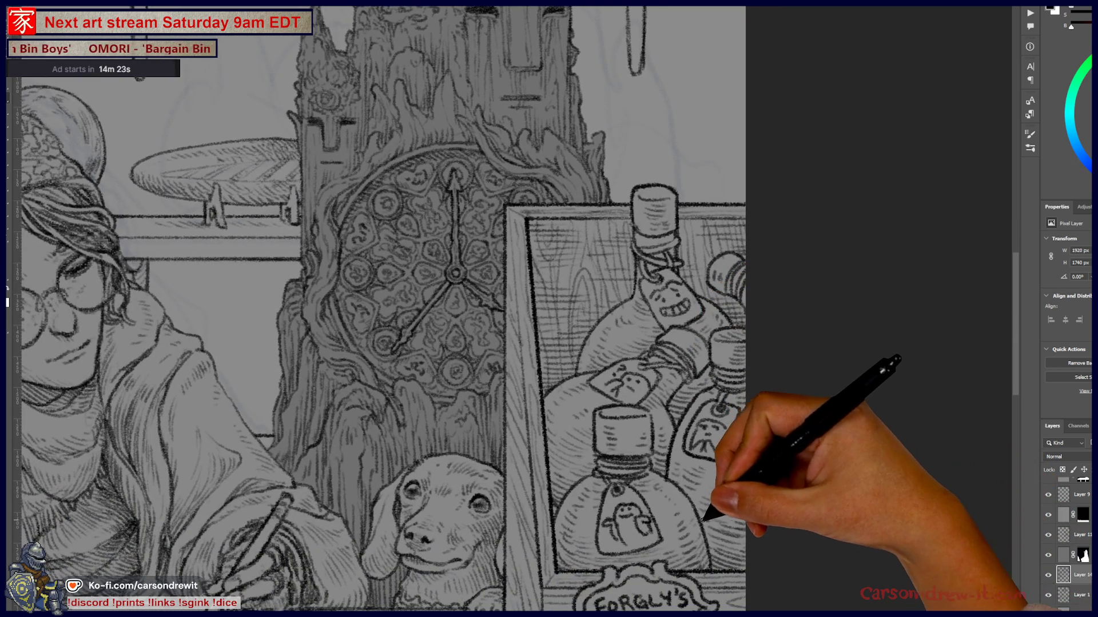
scroll(694, 475, "up", 2)
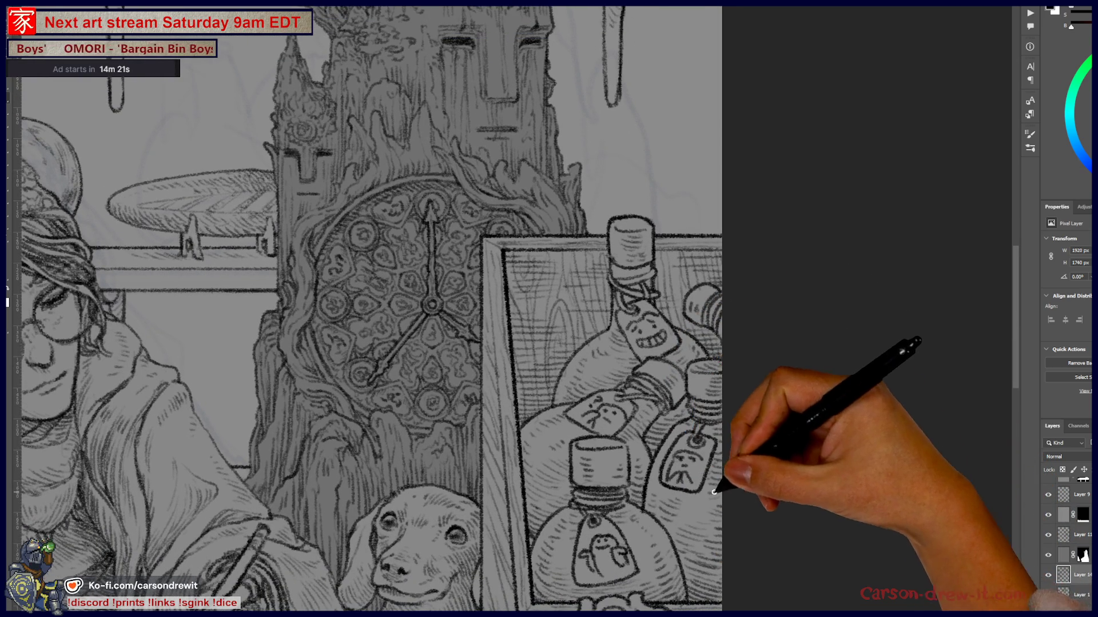
scroll(728, 480, "up", 5)
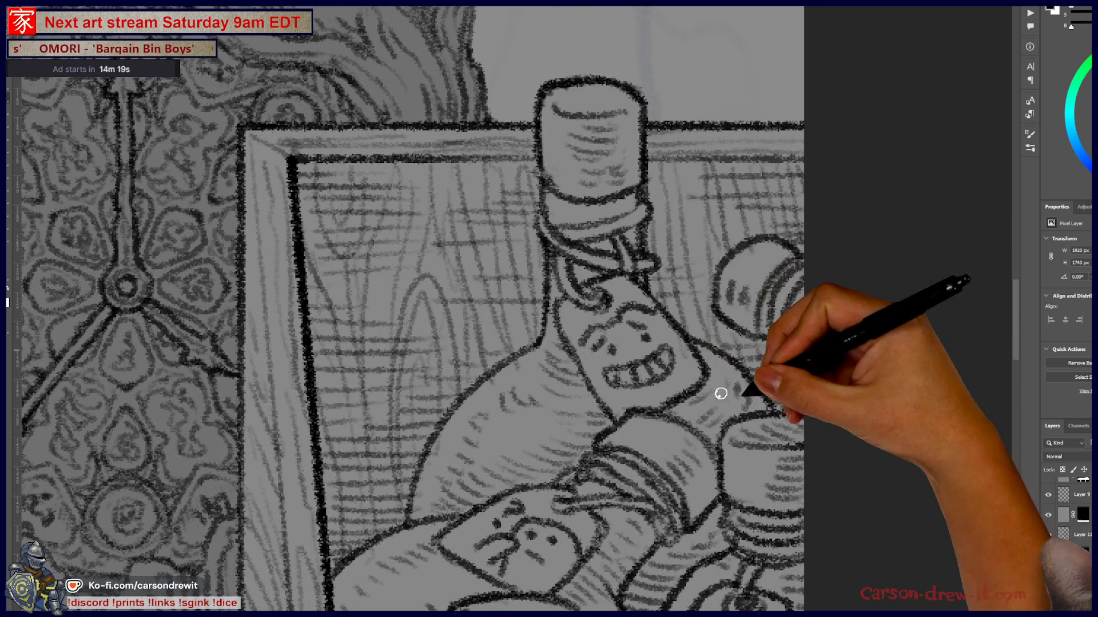
scroll(768, 392, "down", 3)
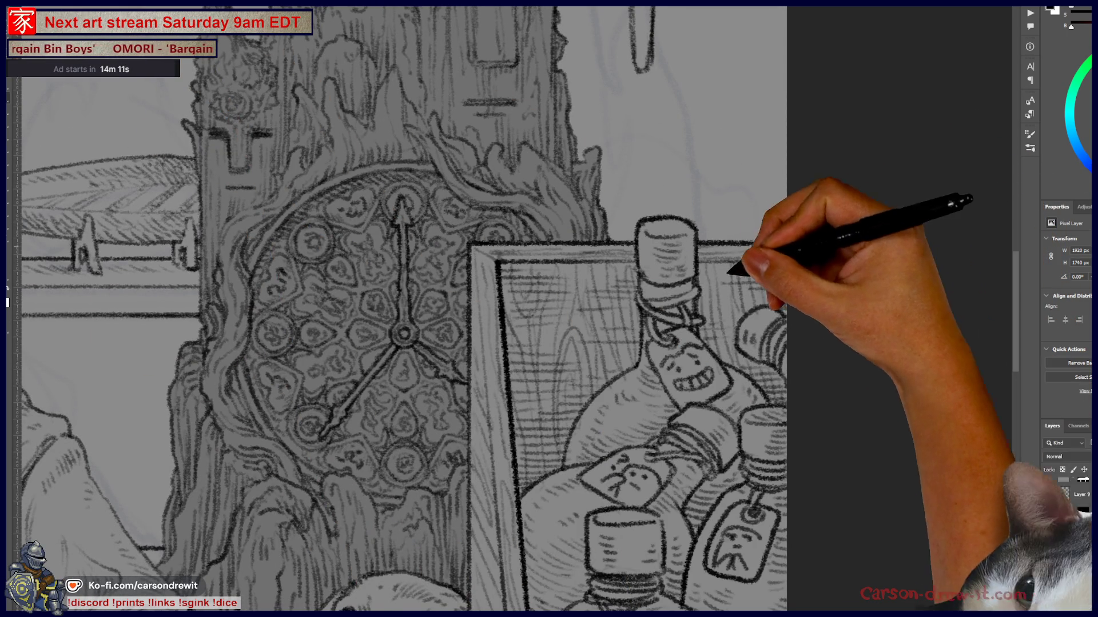
- Frame the blank wall beside the tree face and sketch a rough circle there
left_click_drag(685, 172, 637, 381)
scroll(636, 381, "down", 5)
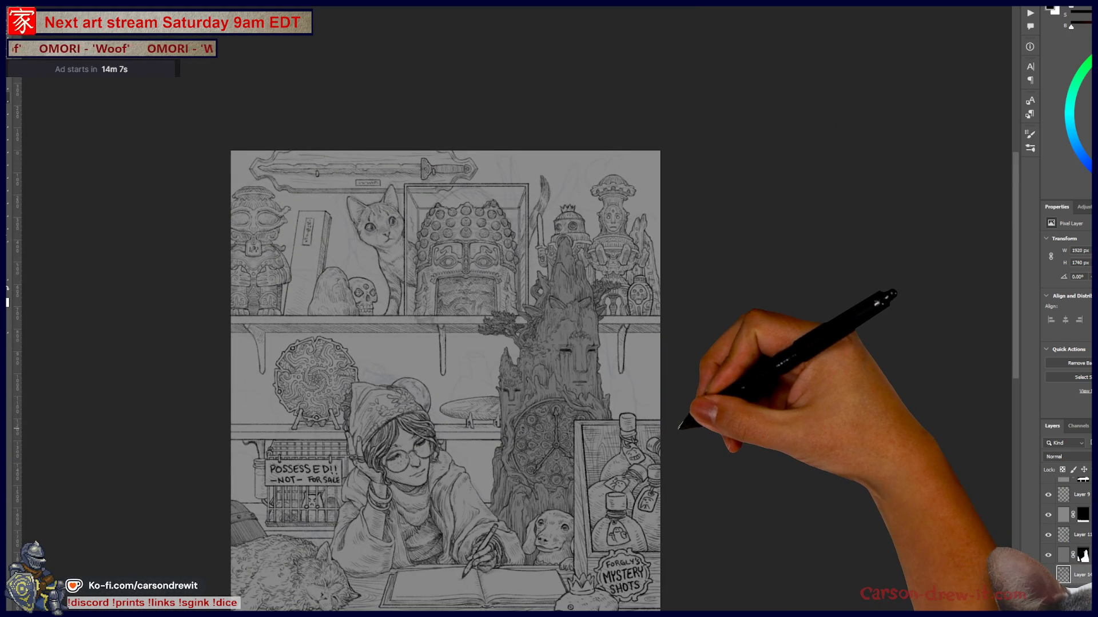
scroll(679, 427, "up", 5)
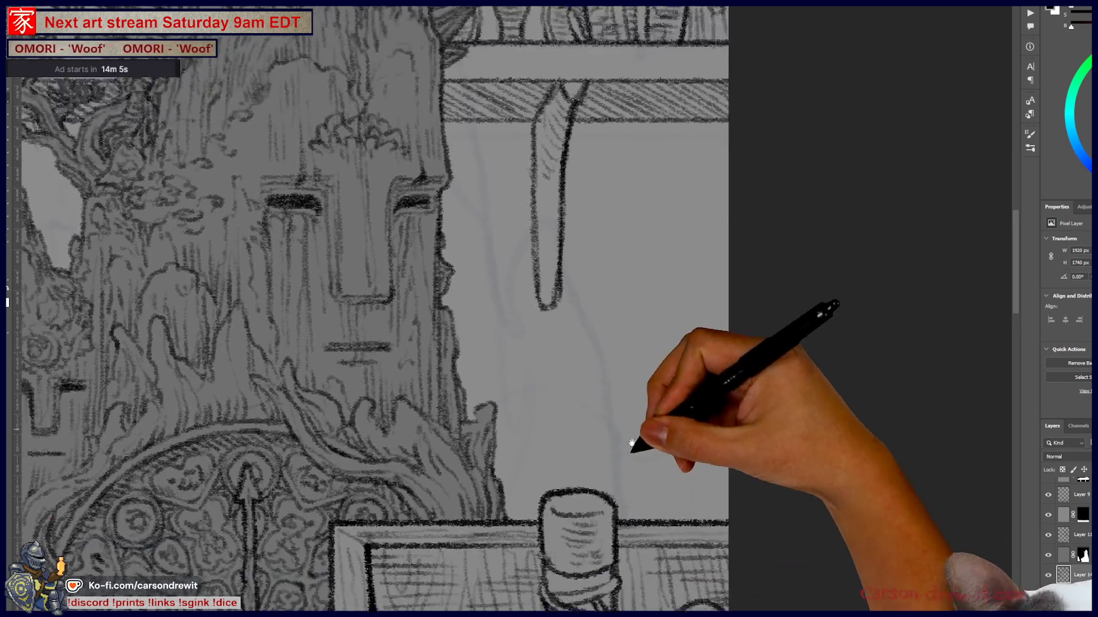
left_click_drag(631, 443, 596, 472)
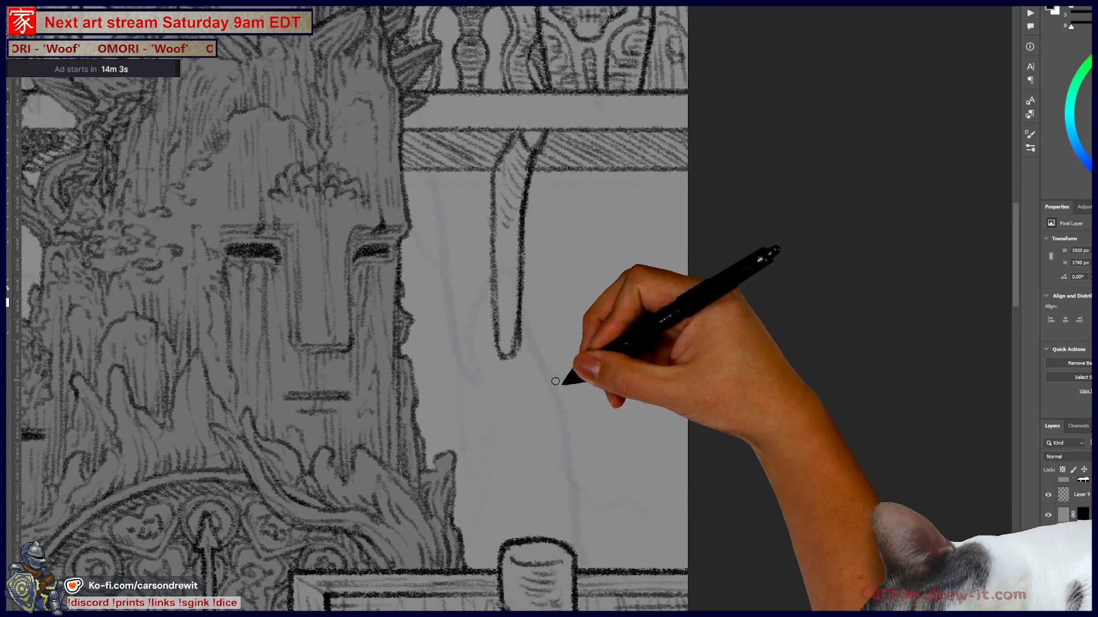
left_click_drag(570, 309, 562, 378)
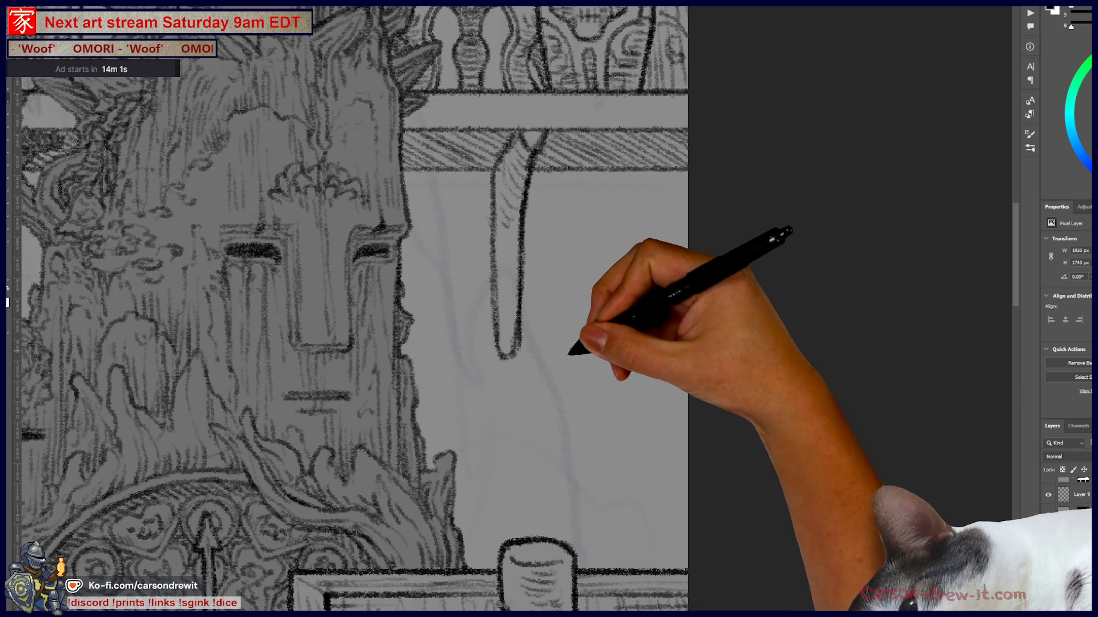
left_click_drag(582, 297, 674, 288)
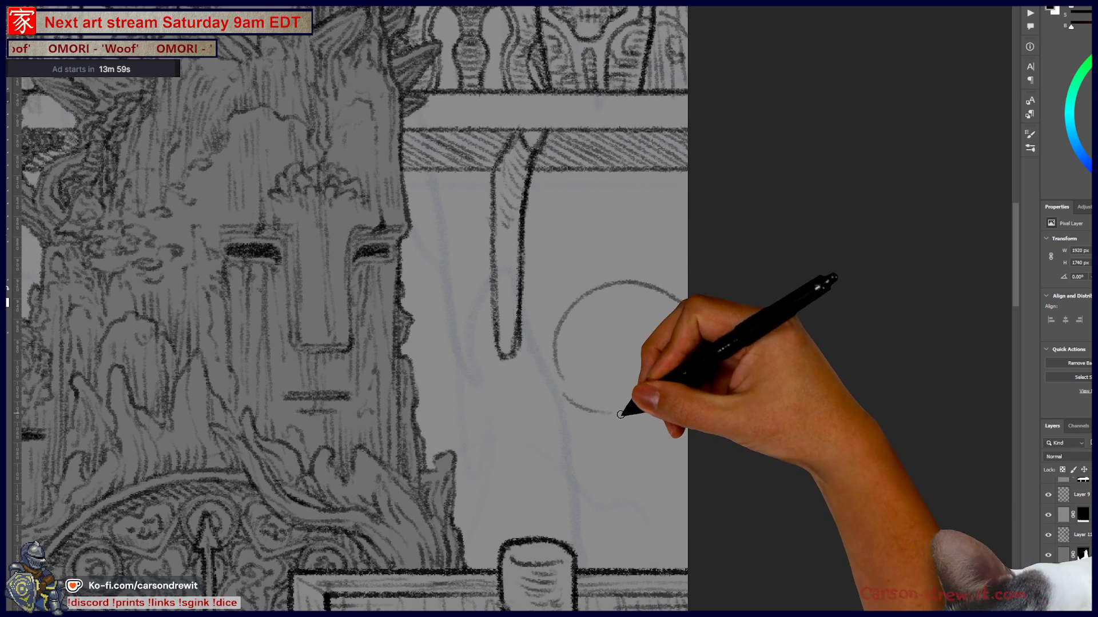
- Replace the rough circle with a large round doll's head
key("ctrl+z")
key("ctrl+z")
key("ctrl+z")
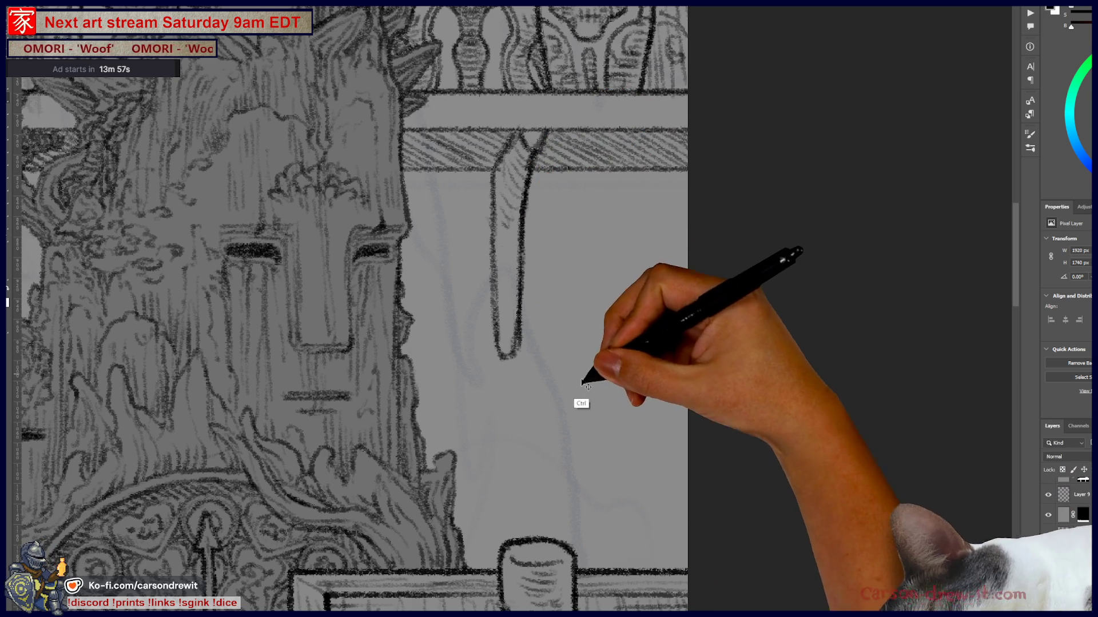
left_click_drag(550, 399, 642, 297)
mouse_move(552, 420)
left_mouse_down()
mouse_move(600, 436)
mouse_move(694, 425)
left_mouse_up()
- Draw two shaded round eyes and a stitched mouth on the doll's head
mouse_move(573, 347)
left_mouse_down()
mouse_move(564, 356)
mouse_move(595, 363)
left_mouse_up()
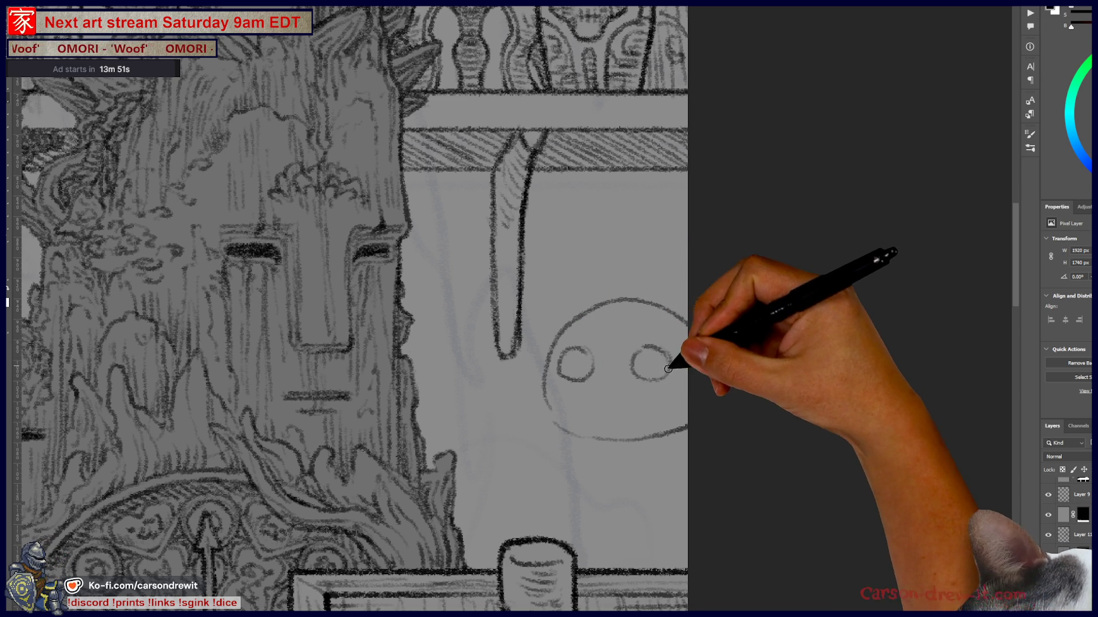
left_click_drag(565, 402, 662, 407)
left_click_drag(570, 368, 582, 367)
mouse_move(652, 347)
left_mouse_down()
mouse_move(661, 363)
mouse_move(653, 364)
left_mouse_up()
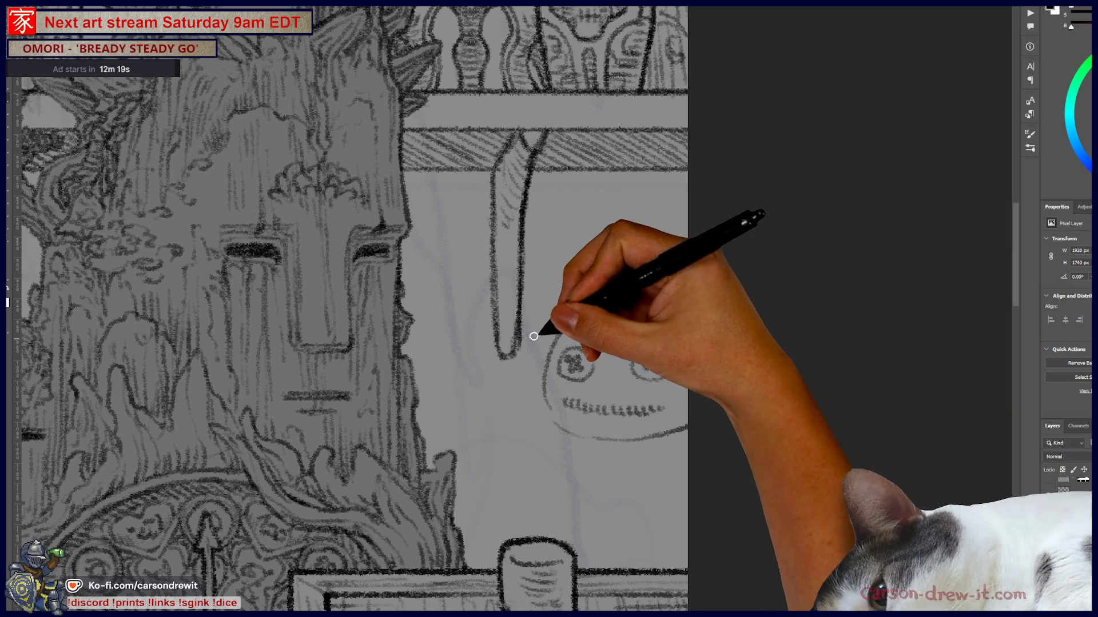
- Draw shaggy hair around the doll's head, outline its collar and extend the mouth stitches
mouse_move(534, 348)
left_mouse_down()
mouse_move(595, 314)
mouse_move(561, 331)
mouse_move(595, 318)
mouse_move(606, 327)
mouse_move(638, 303)
mouse_move(646, 335)
mouse_move(666, 348)
mouse_move(686, 323)
mouse_move(674, 307)
left_mouse_up()
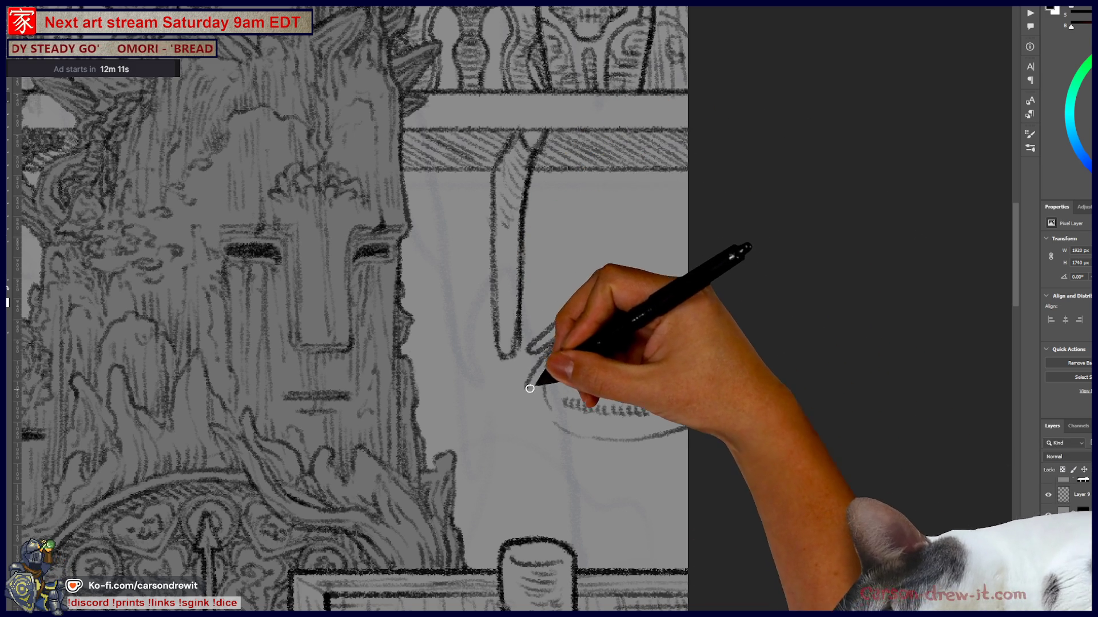
mouse_move(533, 387)
left_mouse_down()
mouse_move(554, 384)
mouse_move(544, 372)
left_mouse_up()
mouse_move(531, 434)
left_mouse_down()
mouse_move(548, 415)
mouse_move(559, 520)
left_mouse_up()
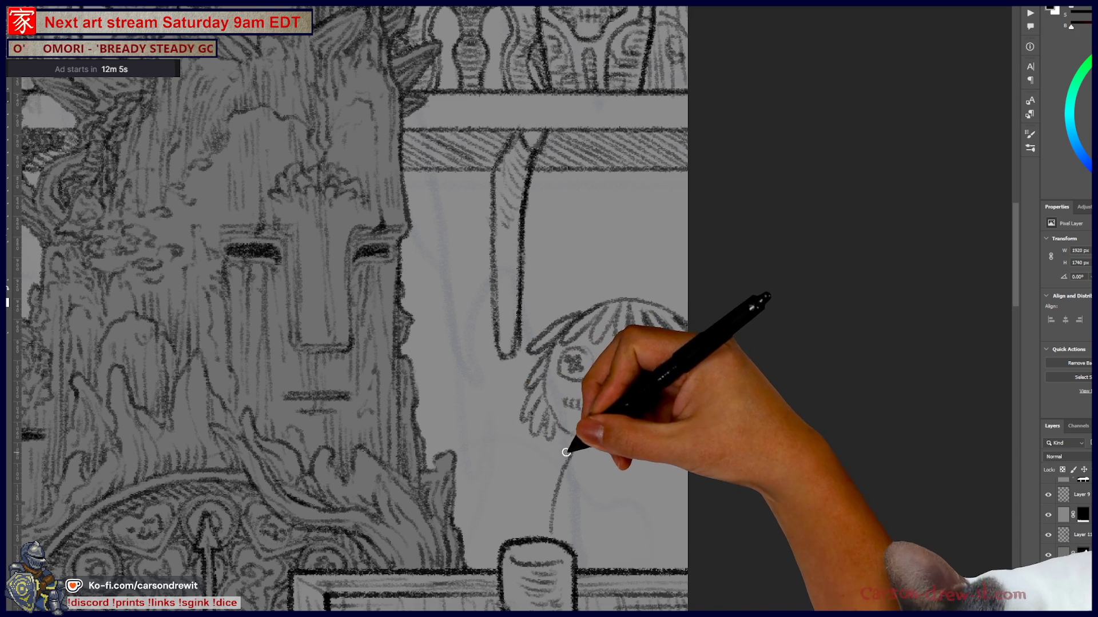
left_click_drag(563, 446, 547, 524)
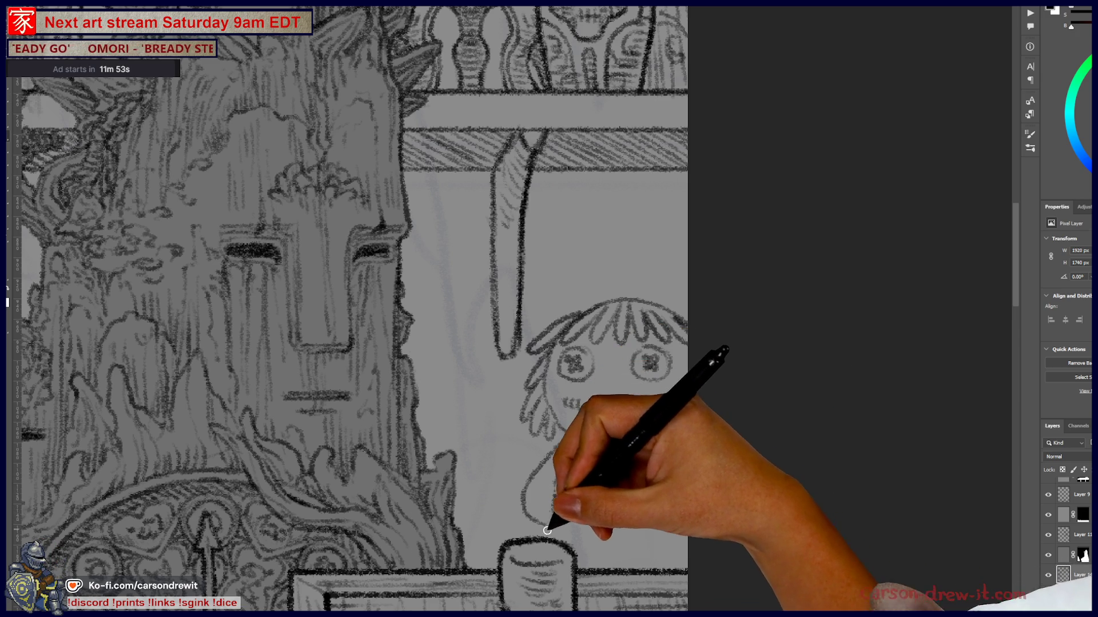
left_click_drag(549, 511, 629, 519)
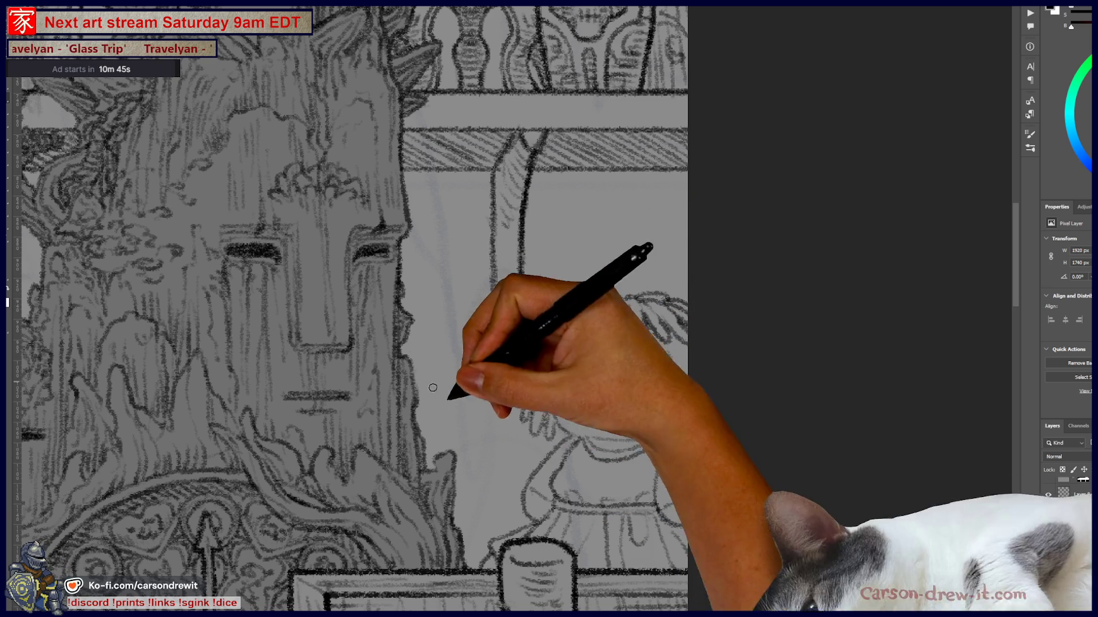
mouse_move(569, 435)
left_mouse_down()
mouse_move(558, 372)
mouse_move(578, 429)
mouse_move(654, 439)
left_mouse_up()
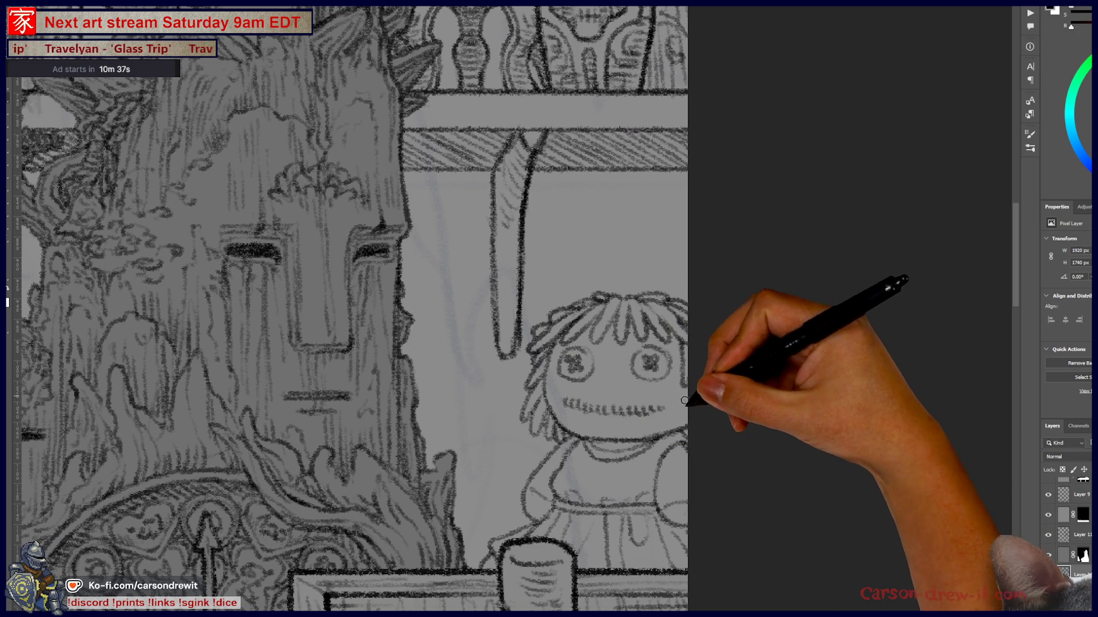
- Pan the canvas to view the whole tree face alongside the doll
left_click_drag(658, 515, 762, 540)
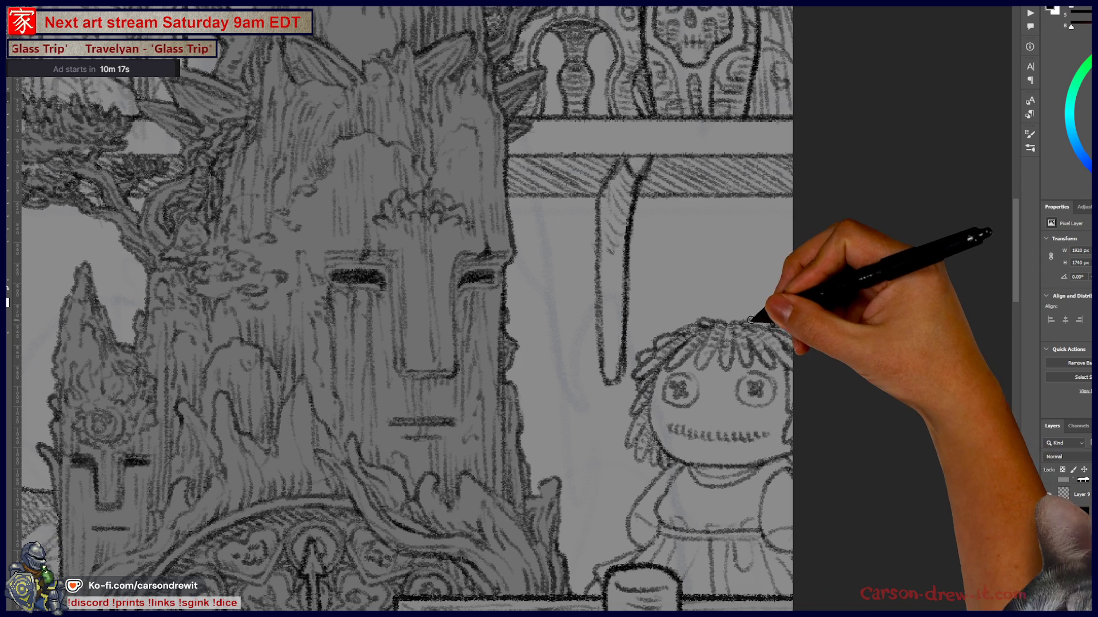
mouse_move(703, 498)
left_mouse_down()
mouse_move(564, 458)
mouse_move(670, 503)
left_mouse_up()
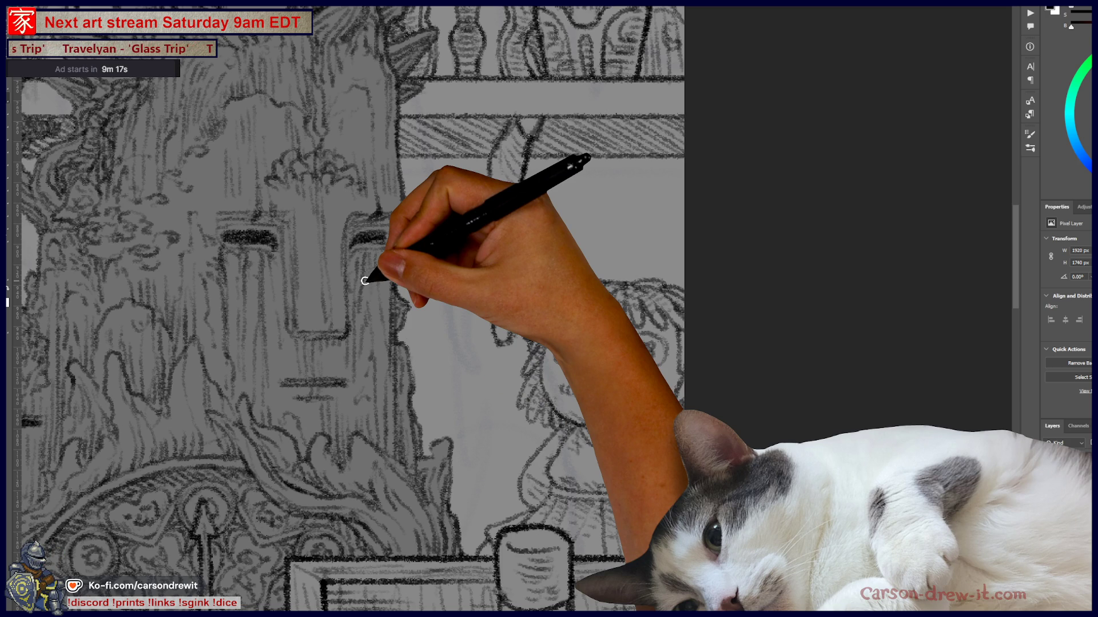
- Center the doll's face and draw X marks inside both of its eyes
scroll(365, 281, "down", 5)
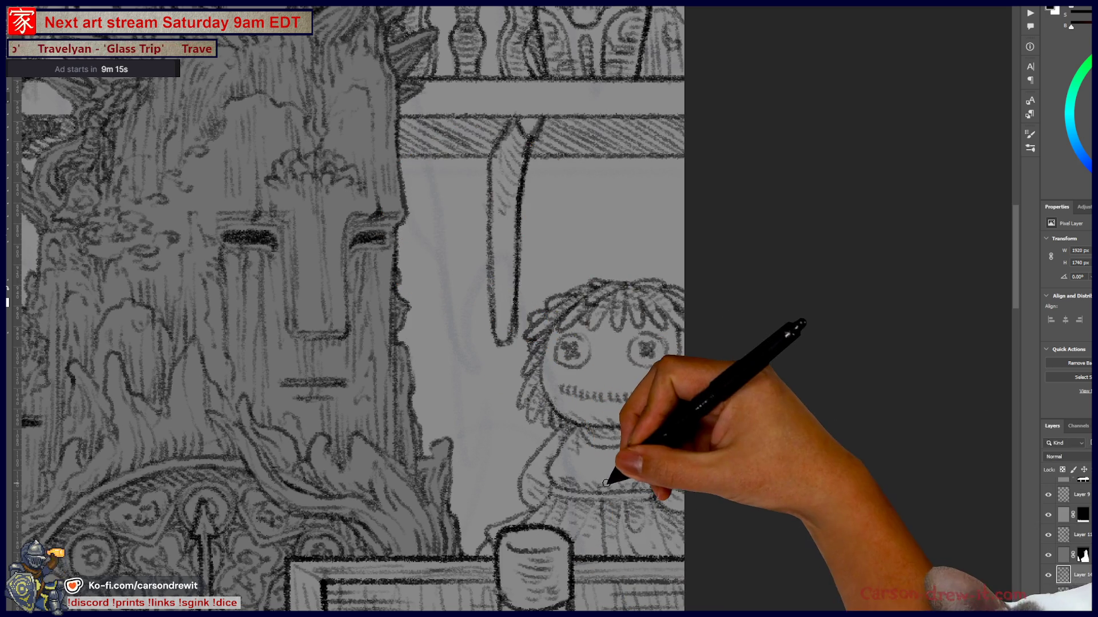
scroll(320, 338, "down", 3)
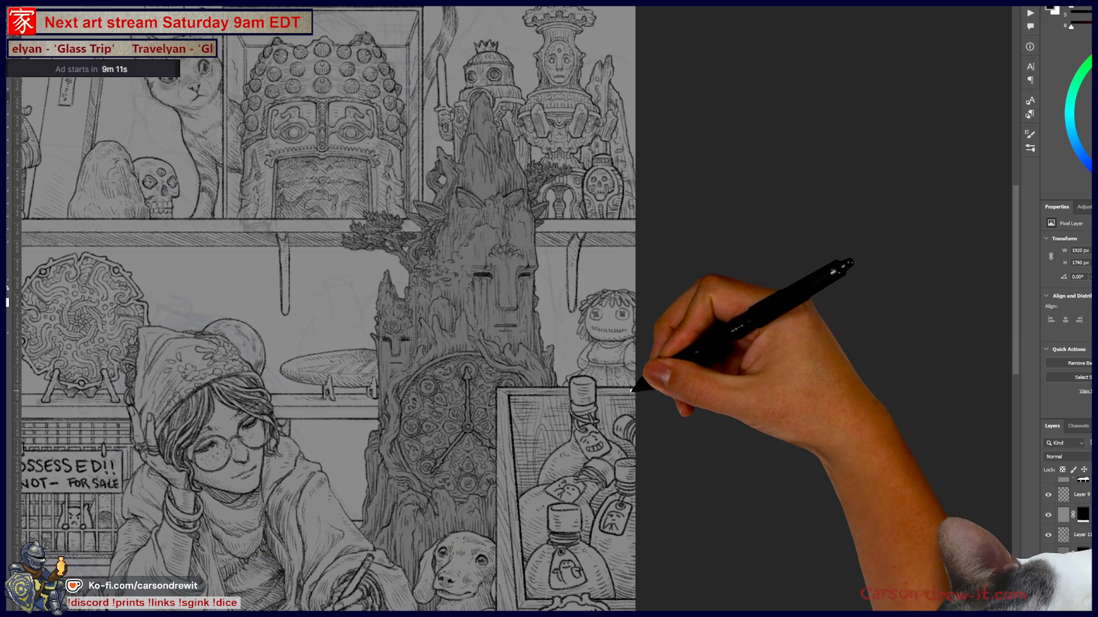
scroll(574, 377, "up", 2)
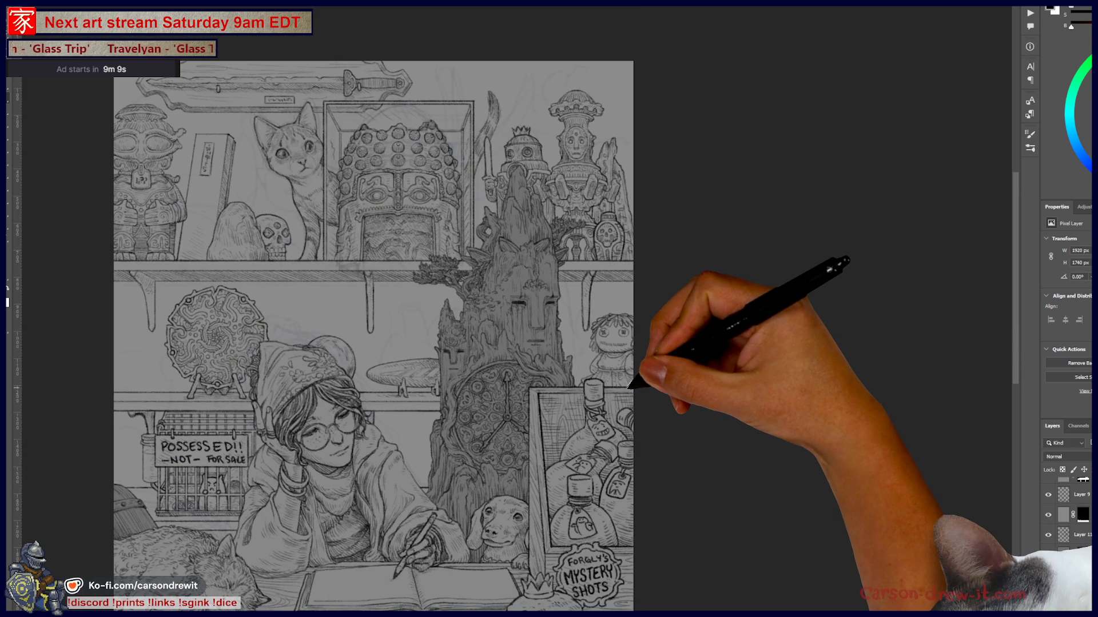
scroll(631, 388, "up", 6)
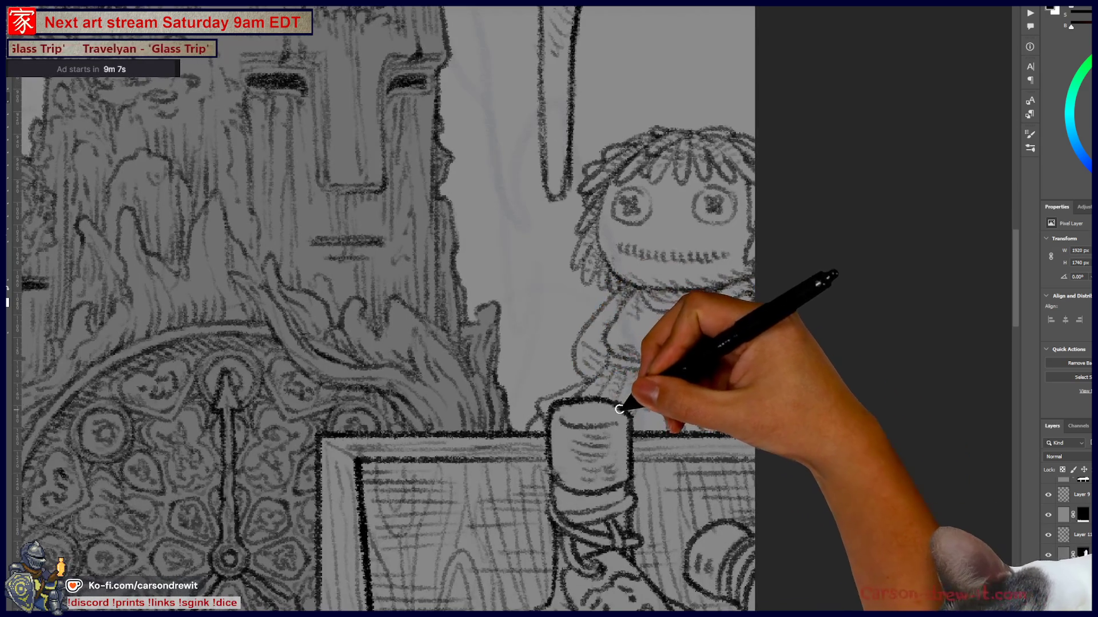
left_click_drag(618, 410, 580, 428)
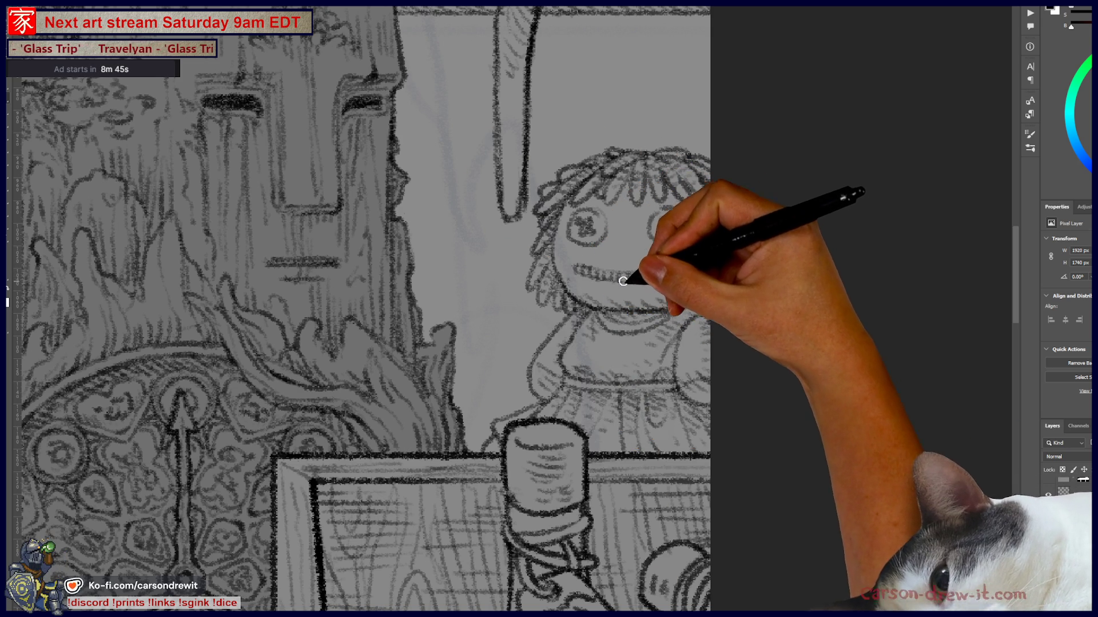
left_click_drag(692, 366, 627, 416)
left_click_drag(527, 287, 518, 301)
mouse_move(594, 286)
left_mouse_down()
mouse_move(607, 301)
mouse_move(632, 277)
left_mouse_up()
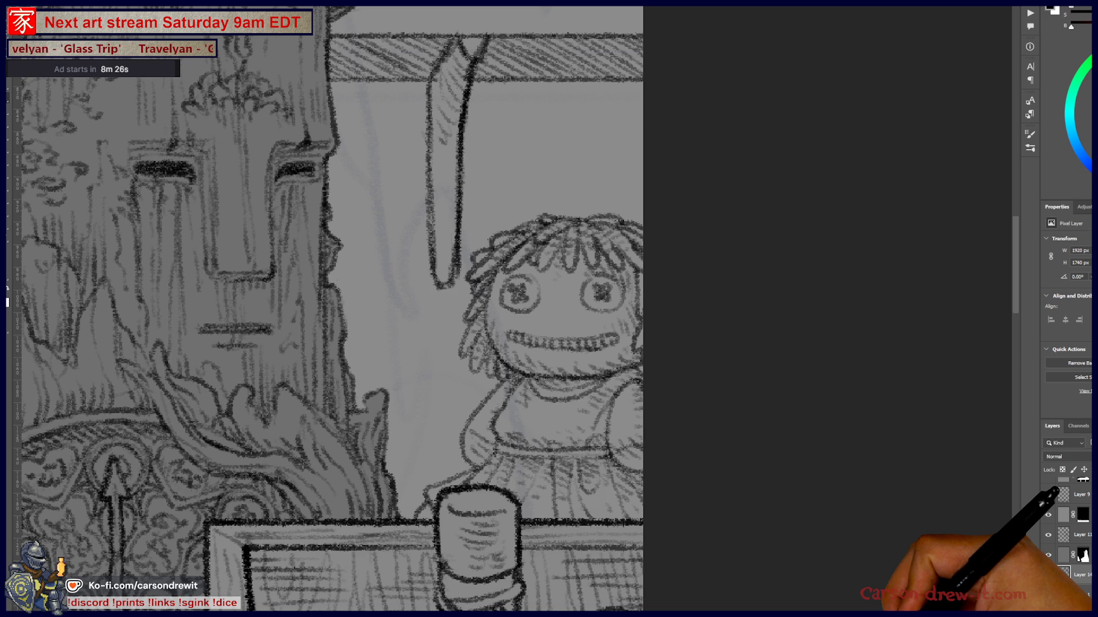
key("ctrl+minus")
key("ctrl+minus")
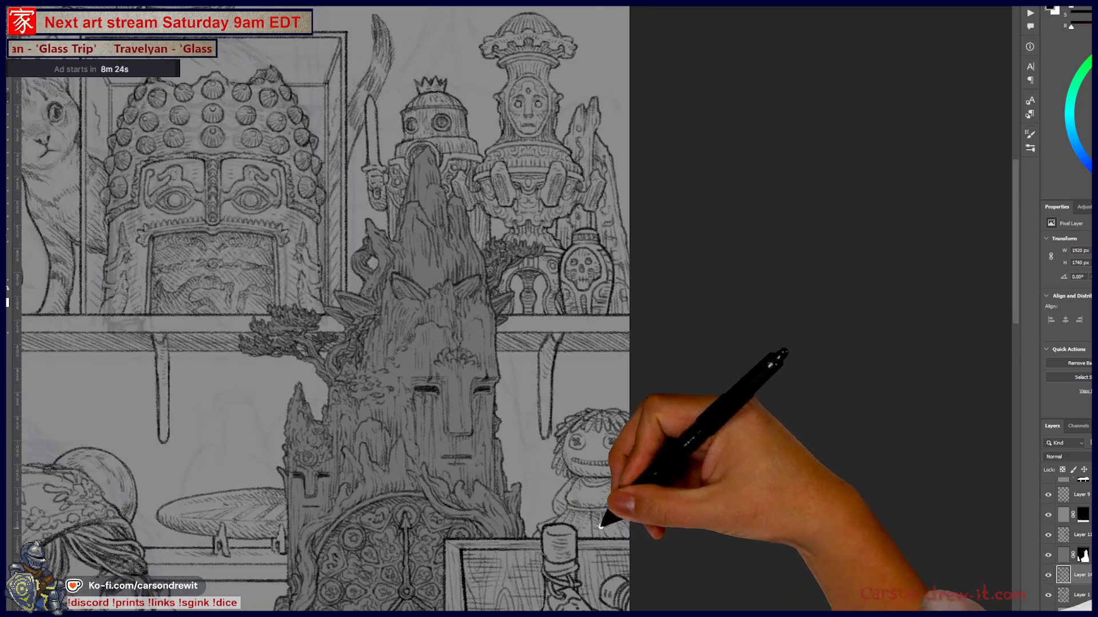
- Zoom in and pan to center the tree face and rag doll on the lower shelf
key("ctrl+plus")
key("ctrl+plus")
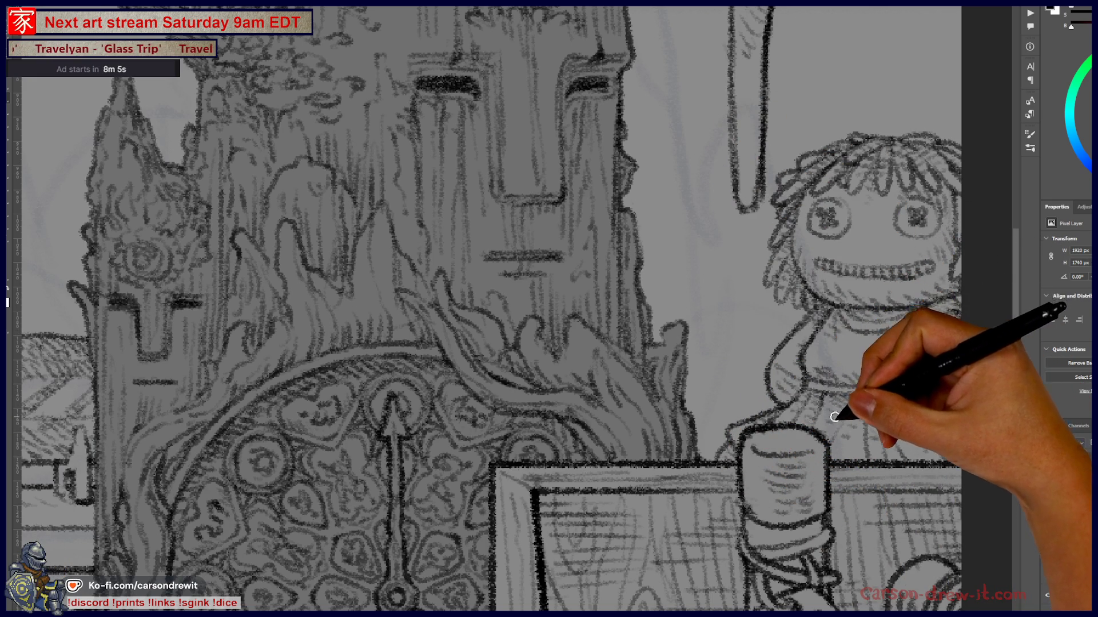
mouse_move(882, 503)
left_mouse_down()
mouse_move(833, 466)
mouse_move(662, 465)
left_mouse_up()
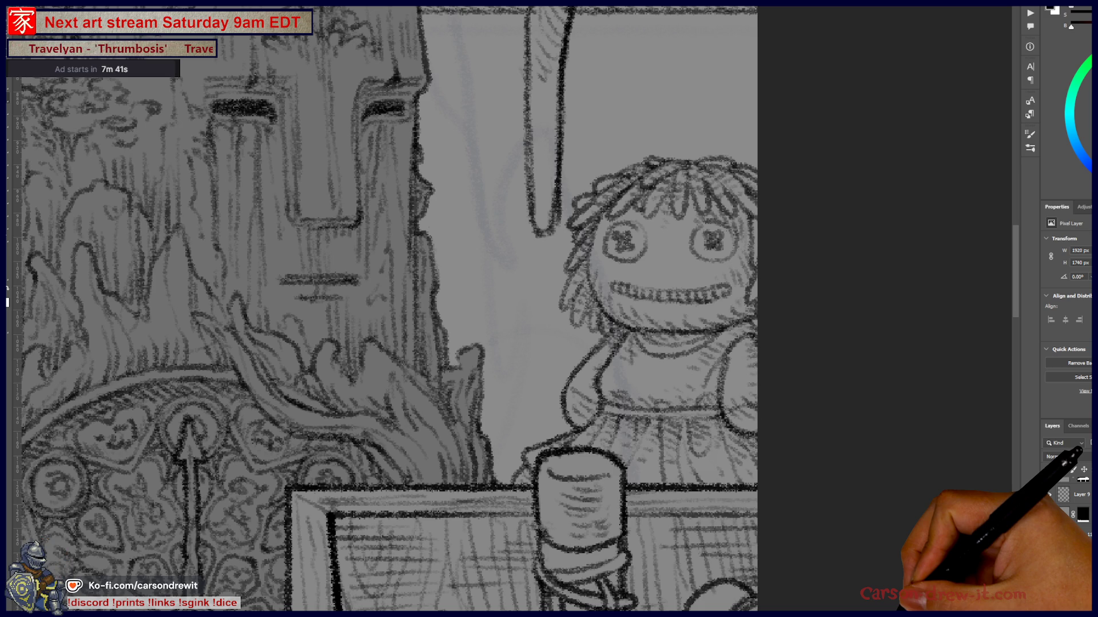
left_click_drag(600, 356, 655, 436)
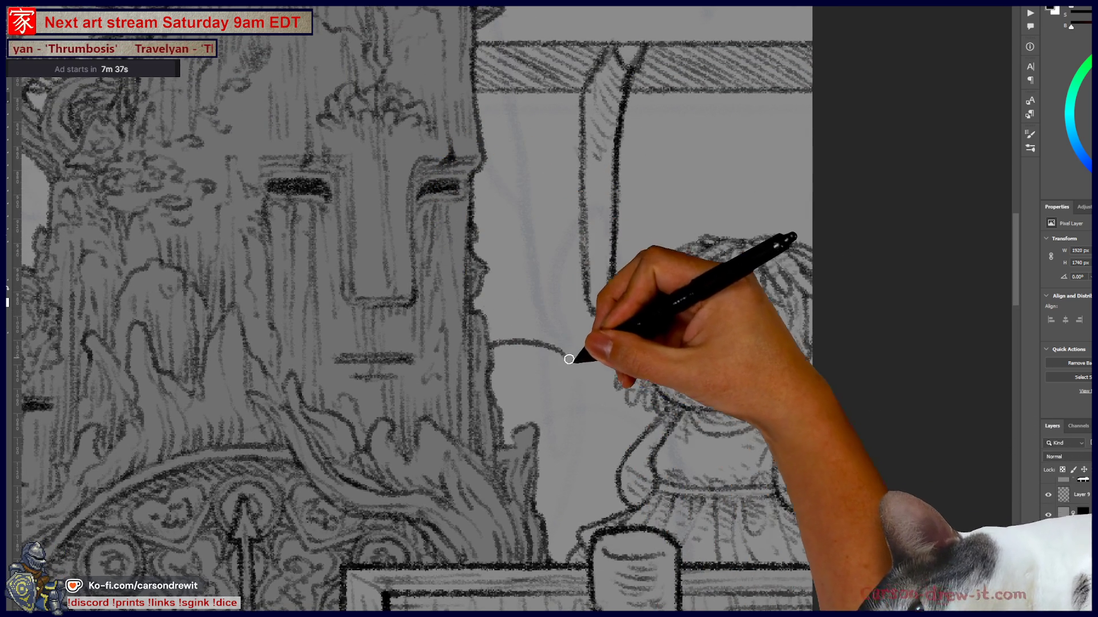
- Outline a small round creature beside the doll, then view more of the shelf scene
mouse_move(489, 344)
left_mouse_down()
mouse_move(570, 391)
mouse_move(526, 465)
mouse_move(561, 448)
mouse_move(611, 459)
left_mouse_up()
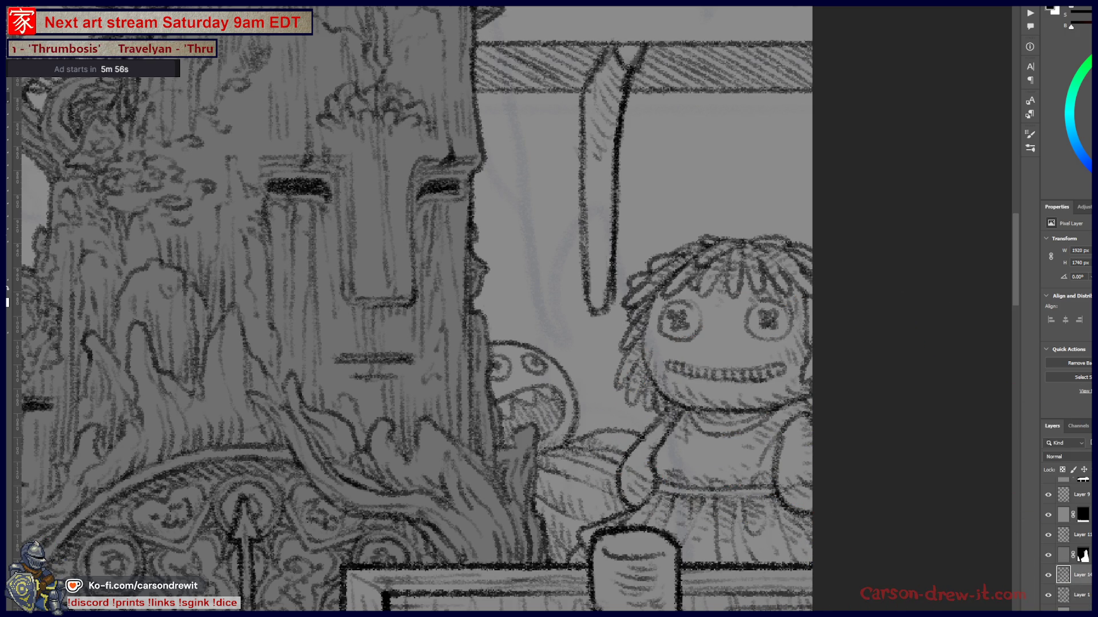
scroll(516, 465, "down", 5)
left_click_drag(514, 512, 735, 500)
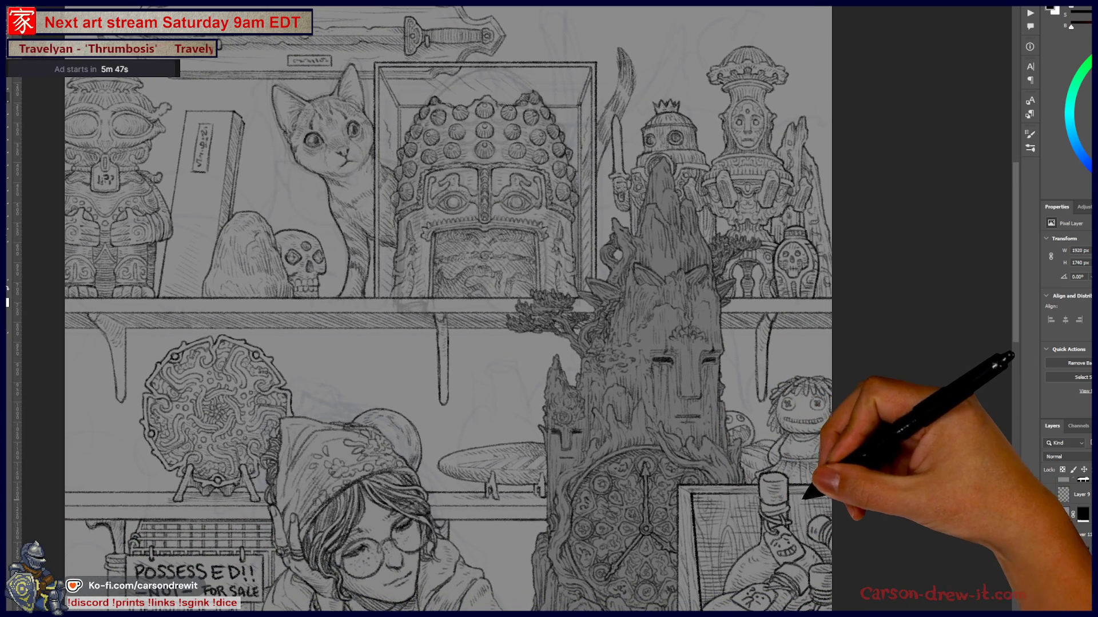
scroll(555, 471, "up", 5)
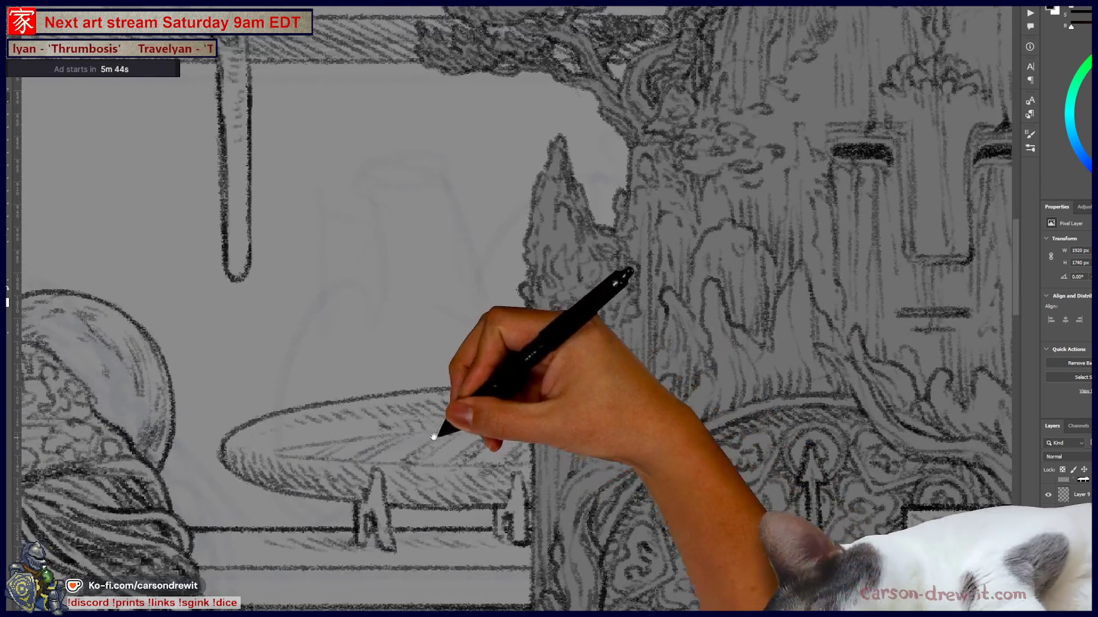
- Pan over the shelf, cat, girl, book and toad, then zoom in on the dachshund and bottles
mouse_move(440, 431)
left_mouse_down()
mouse_move(746, 514)
mouse_move(770, 511)
left_mouse_up()
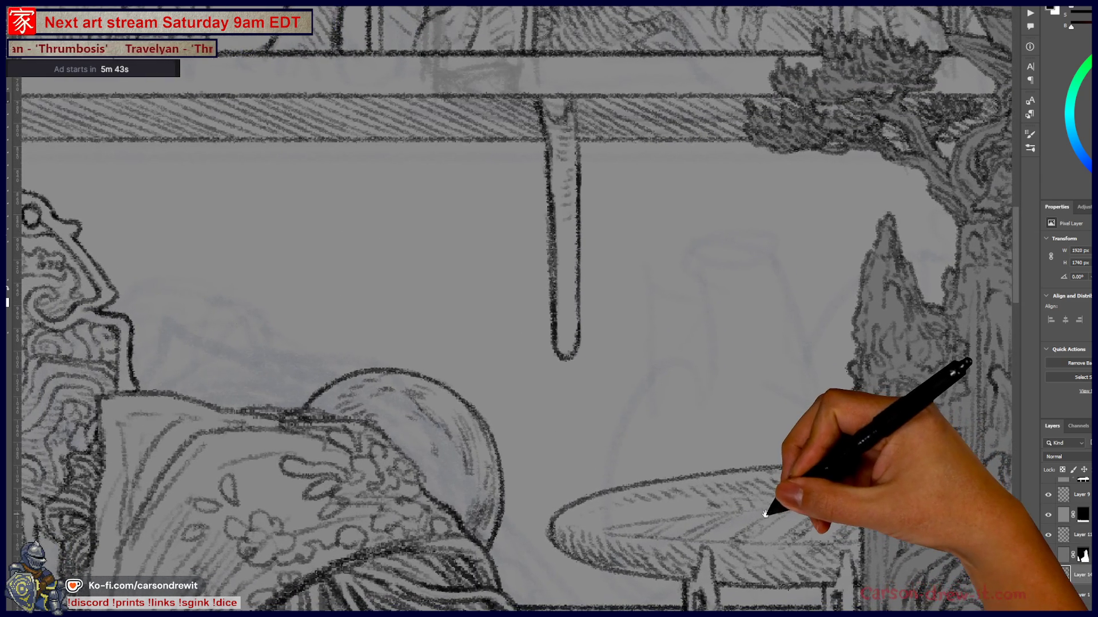
scroll(768, 513, "down", 5)
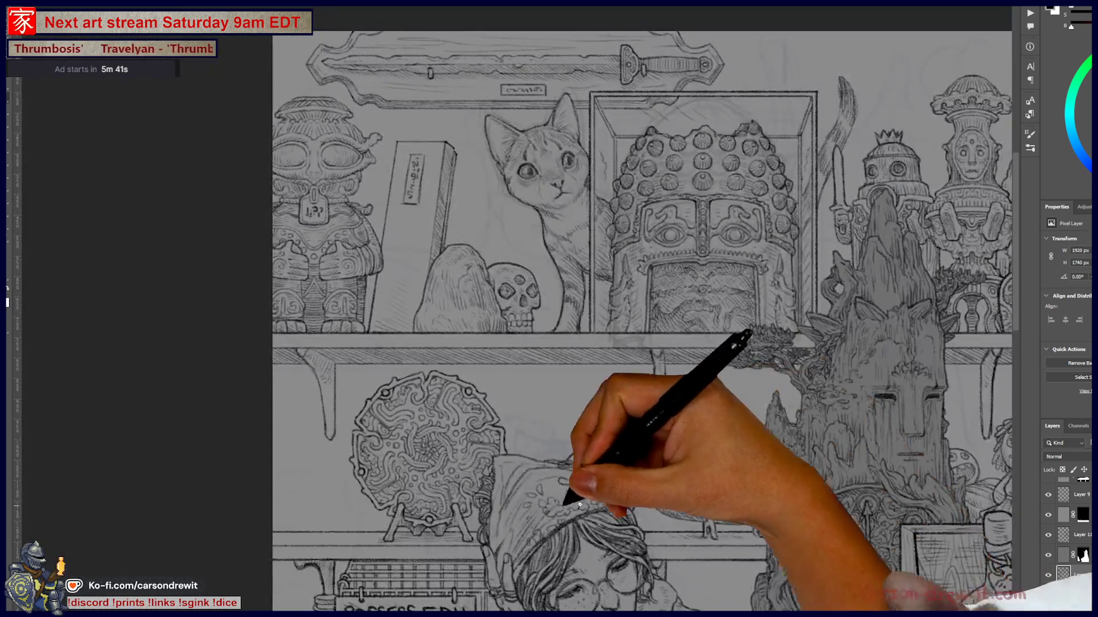
mouse_move(576, 490)
left_mouse_down()
mouse_move(693, 474)
mouse_move(743, 363)
mouse_move(612, 277)
left_mouse_up()
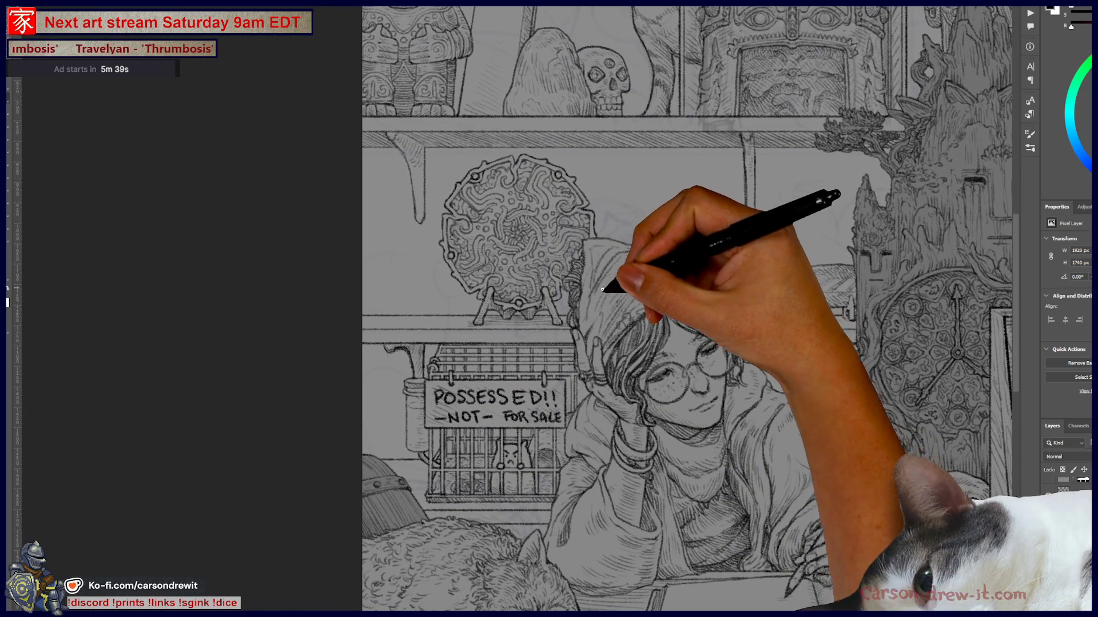
left_click_drag(596, 339, 319, 336)
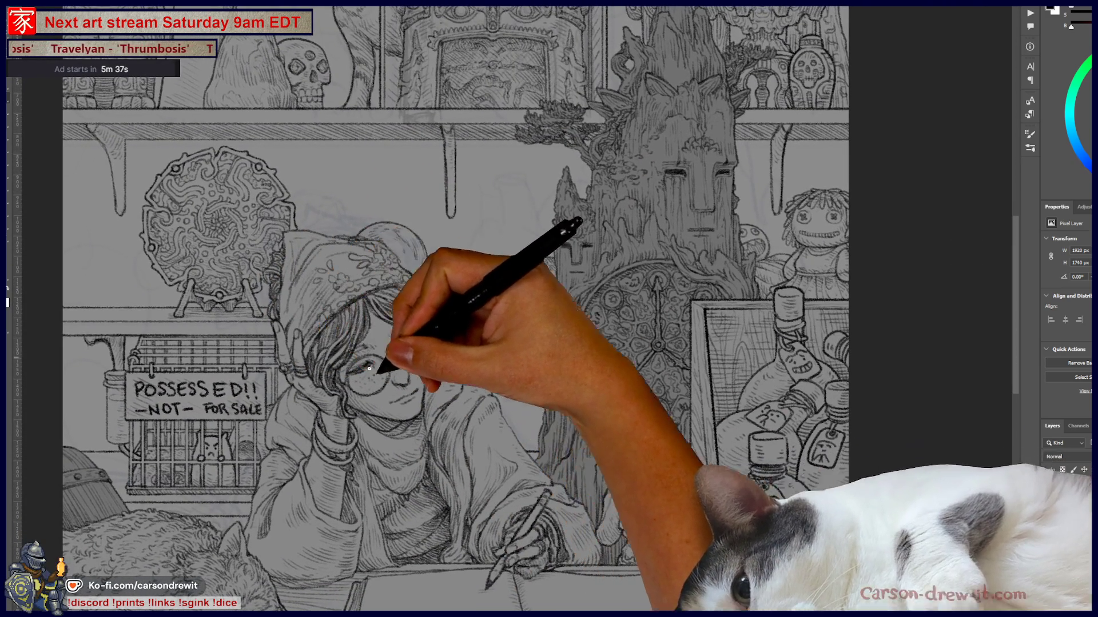
scroll(343, 358, "down", 3)
scroll(564, 422, "up", 5)
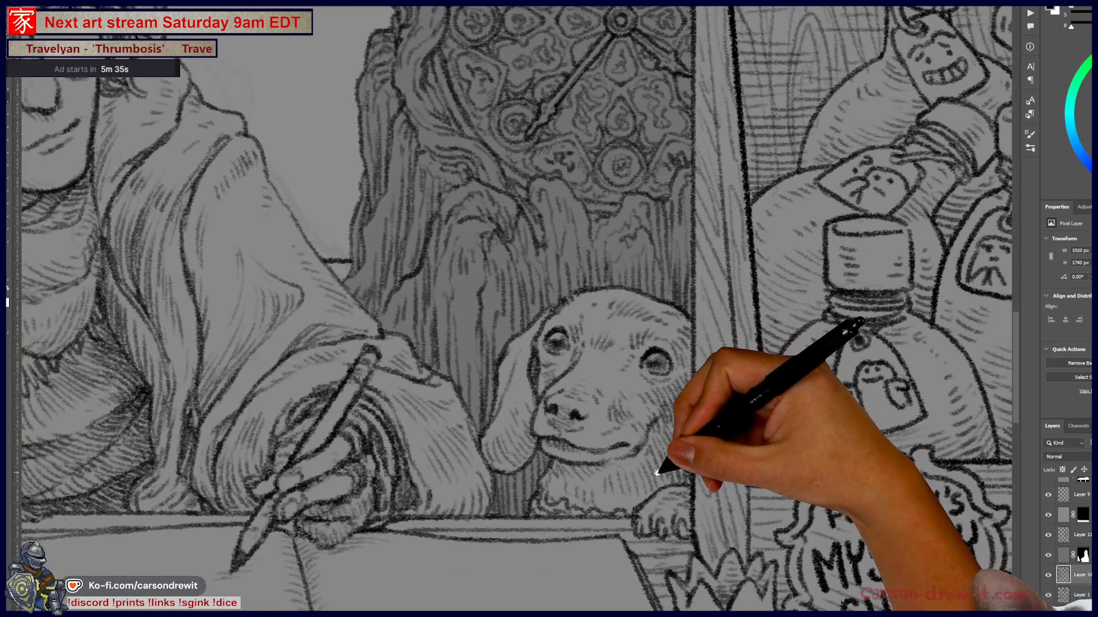
scroll(654, 476, "down", 5)
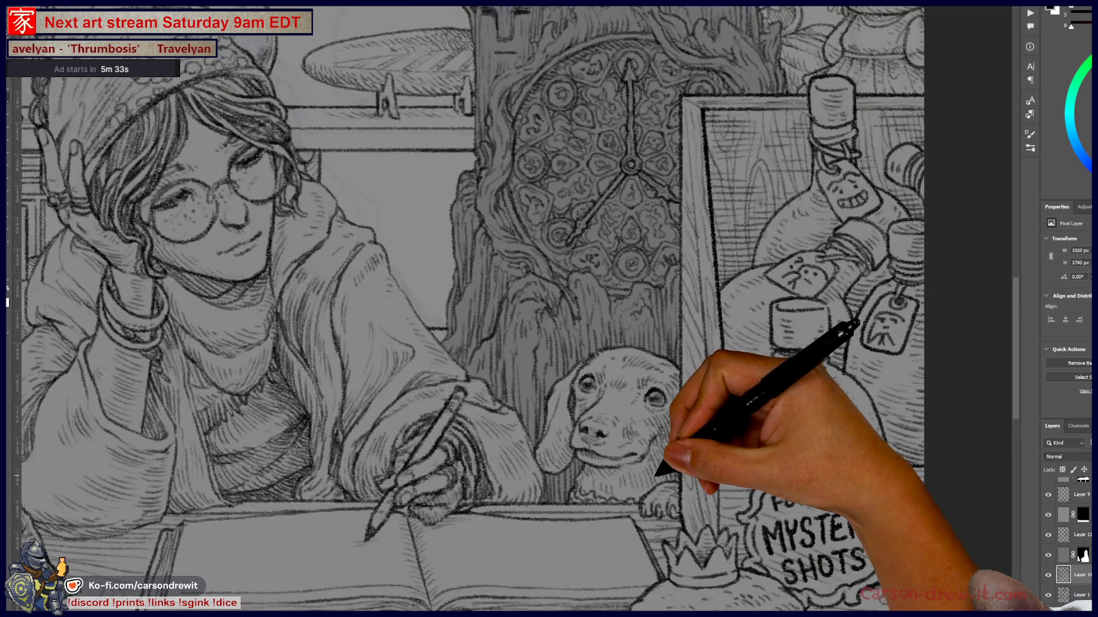
scroll(692, 526, "up", 4)
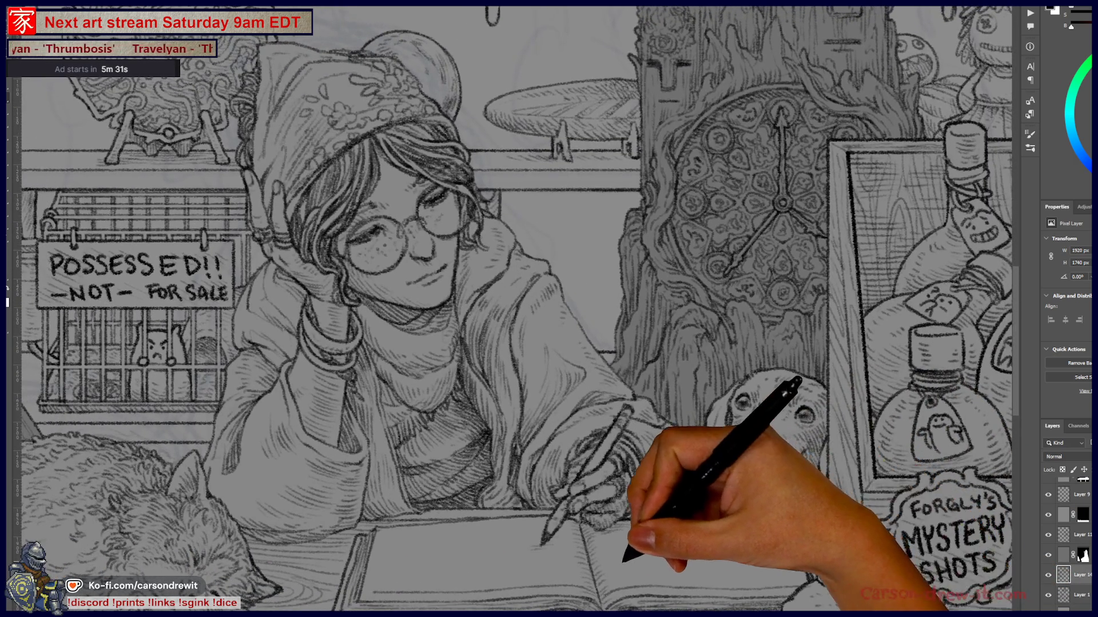
scroll(625, 559, "down", 3)
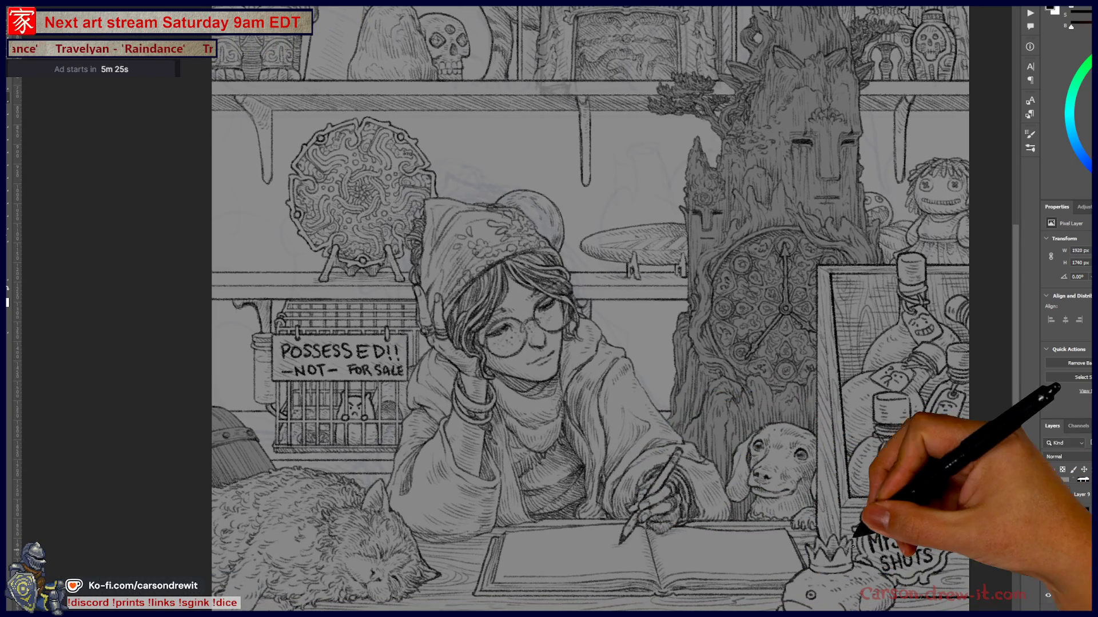
scroll(815, 552, "up", 5)
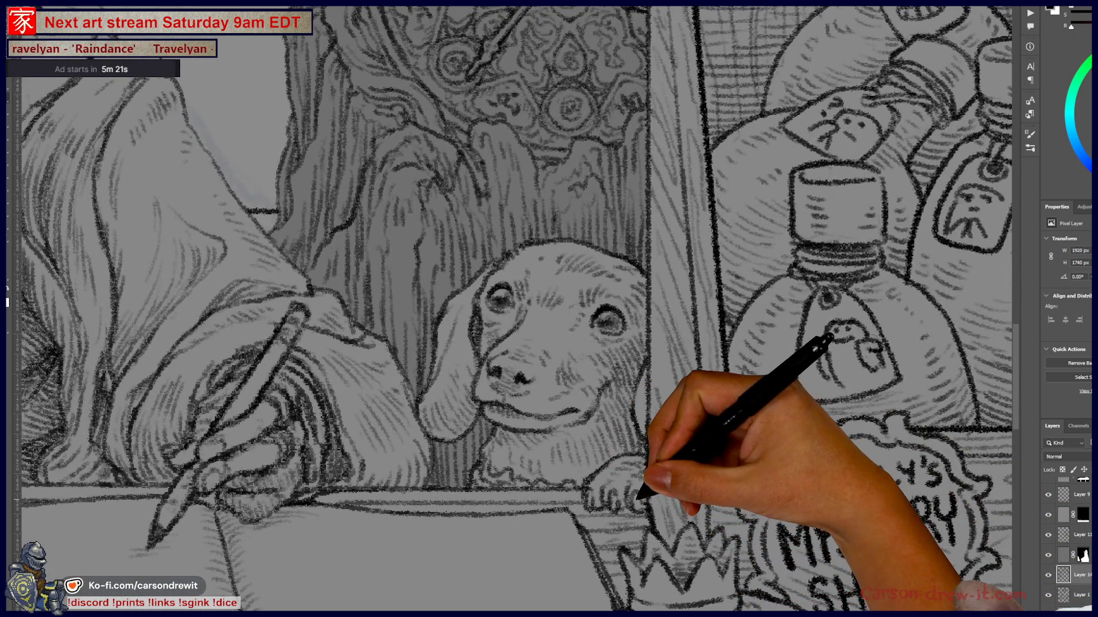
- Pan over the girl, table and dog, then draw a curved pencil stroke along her shoulder
scroll(632, 501, "down", 3)
scroll(734, 481, "up", 2)
left_click_drag(734, 482, 744, 516)
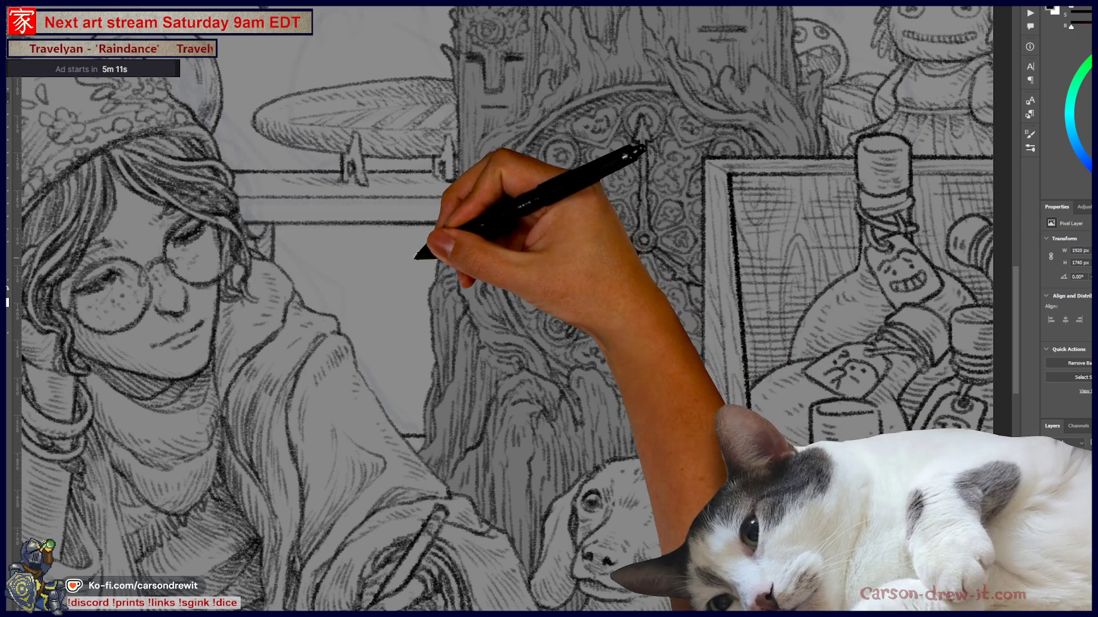
scroll(421, 247, "down", 3)
left_click_drag(416, 276, 538, 322)
scroll(551, 311, "up", 5)
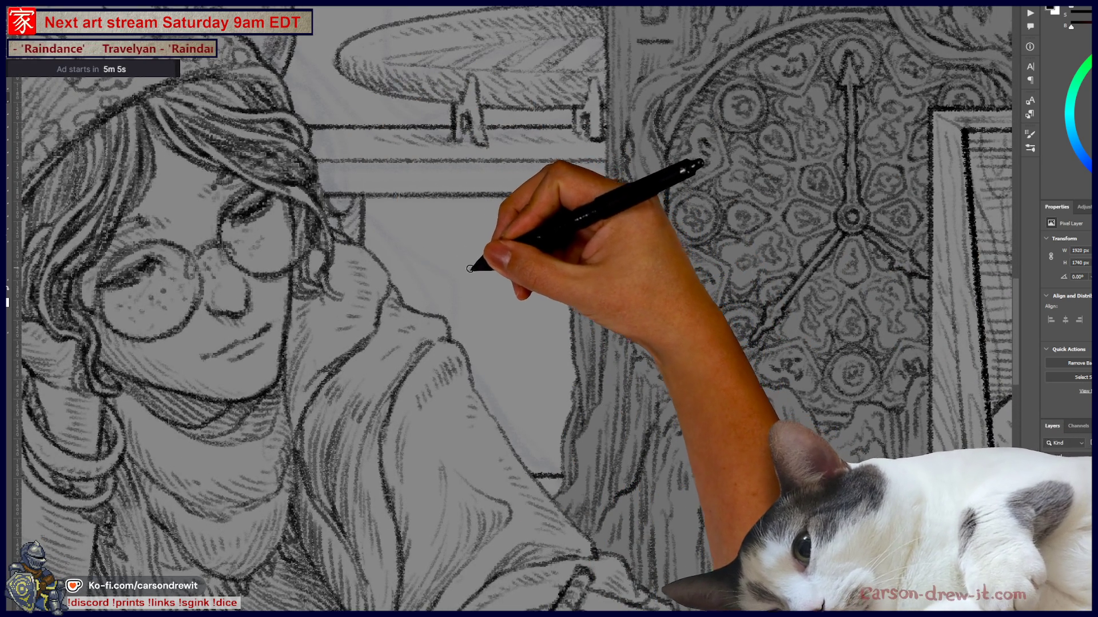
left_click_drag(509, 400, 417, 245)
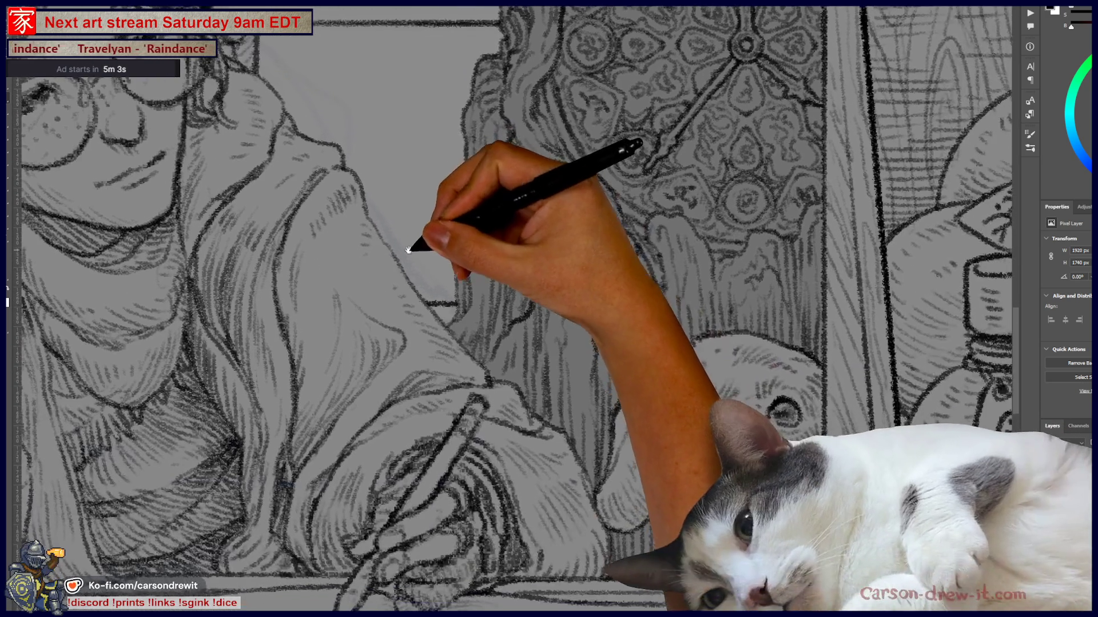
mouse_move(663, 297)
left_mouse_down()
mouse_move(704, 320)
mouse_move(738, 456)
left_mouse_up()
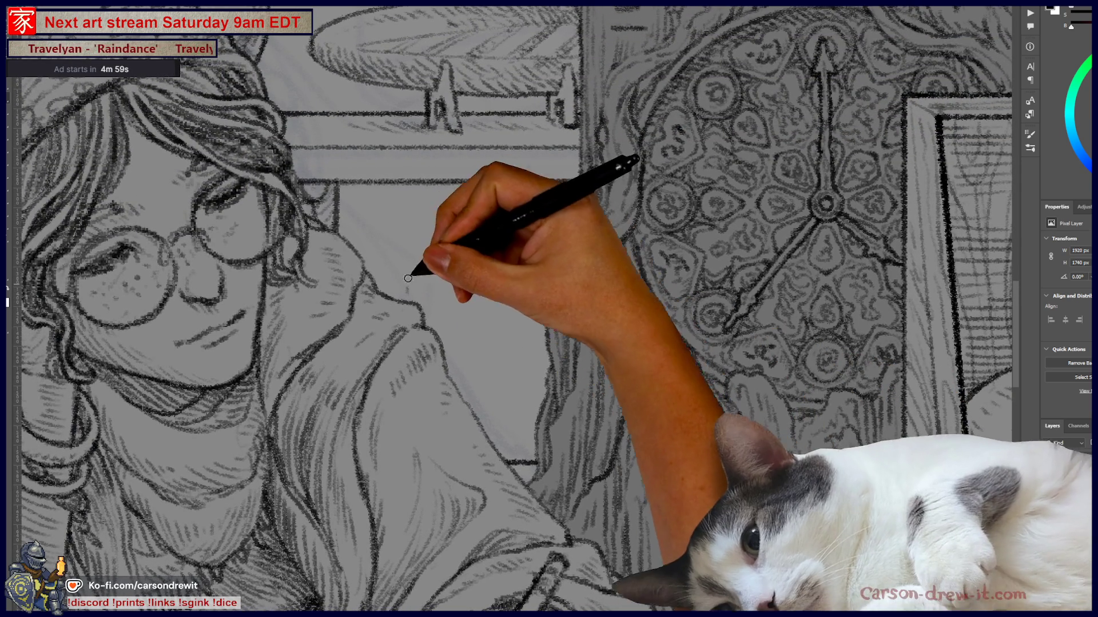
left_click_drag(412, 279, 479, 229)
mouse_move(589, 429)
left_mouse_down()
mouse_move(598, 233)
mouse_move(611, 219)
left_mouse_up()
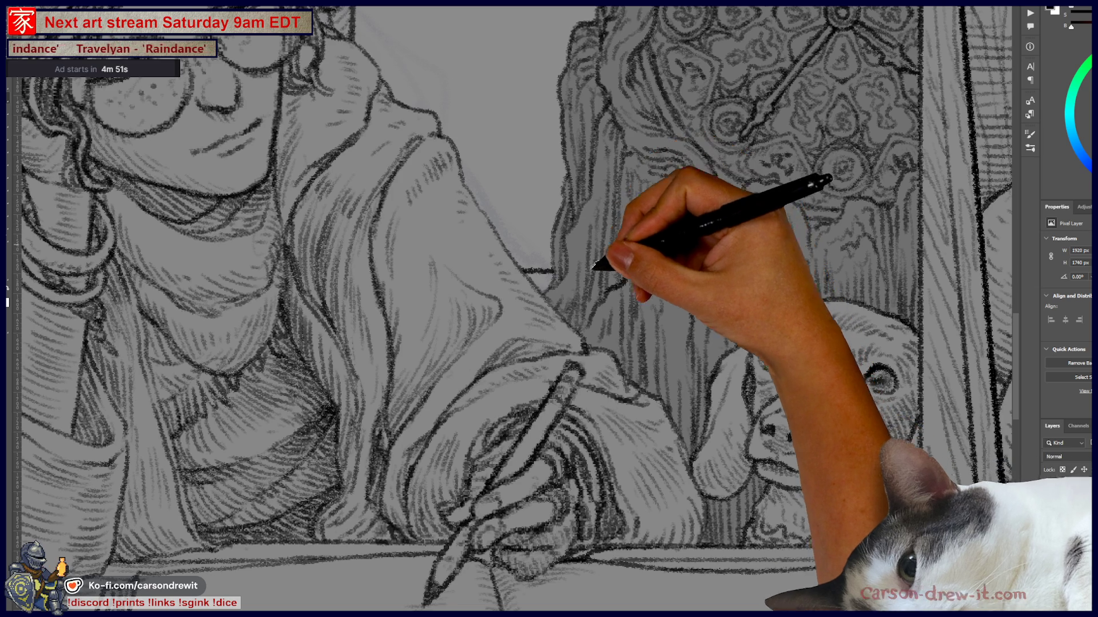
- Zoom out over the desk, frog and shelves, then zoom in on the girl's face by the POSSESSED!! sign
key("ctrl+minus")
key("ctrl+minus")
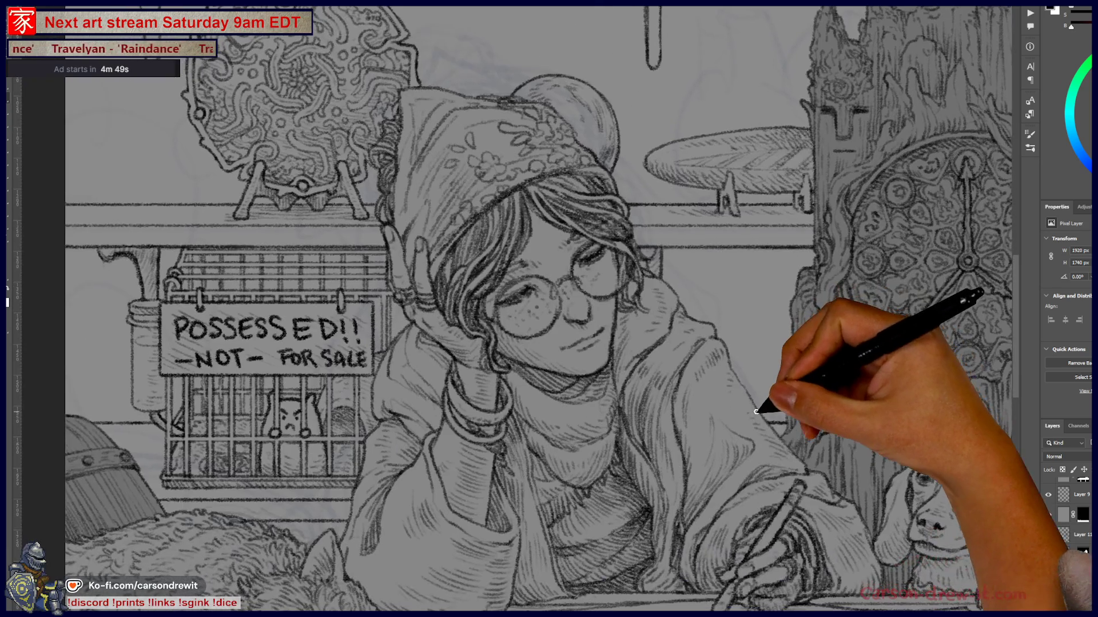
key("ctrl+minus")
left_click_drag(741, 416, 709, 369)
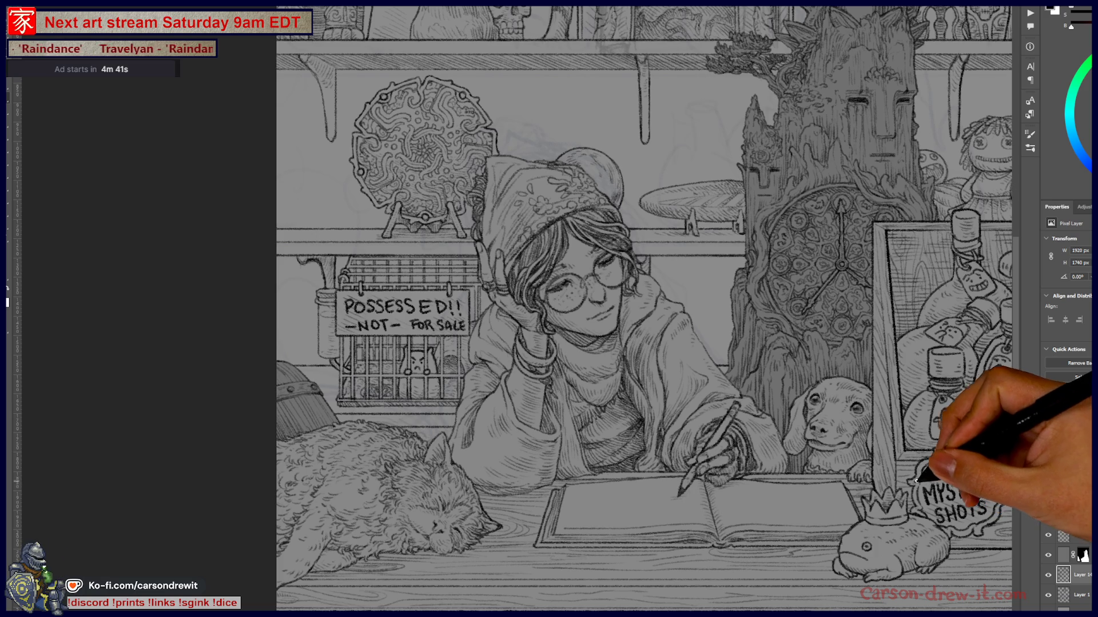
scroll(936, 497, "up", 2)
scroll(869, 440, "up", 1)
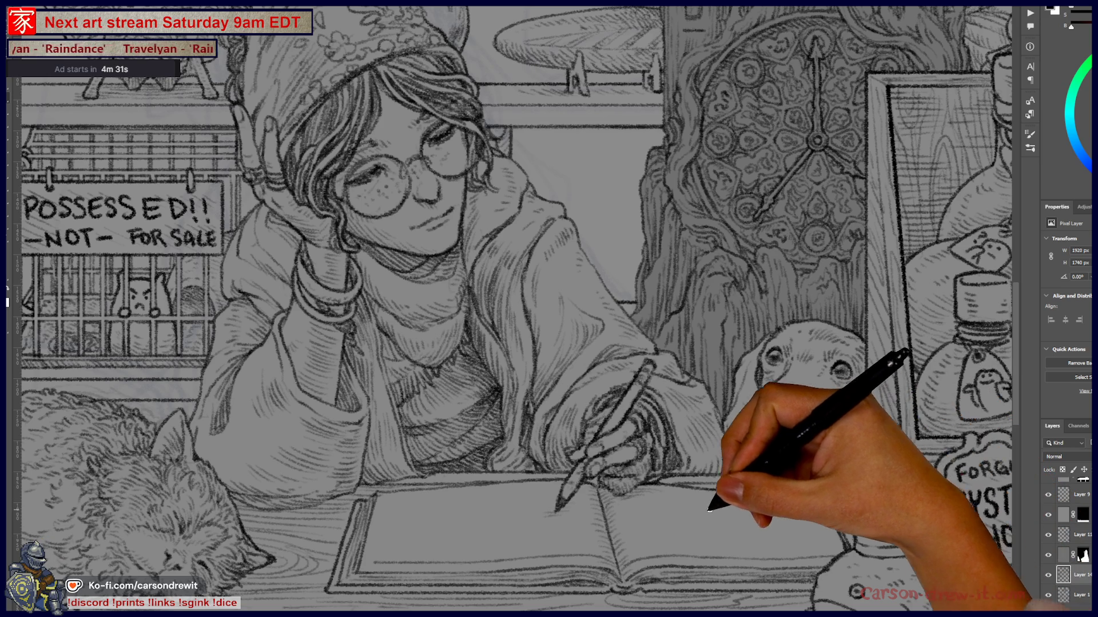
left_click_drag(808, 522, 684, 589)
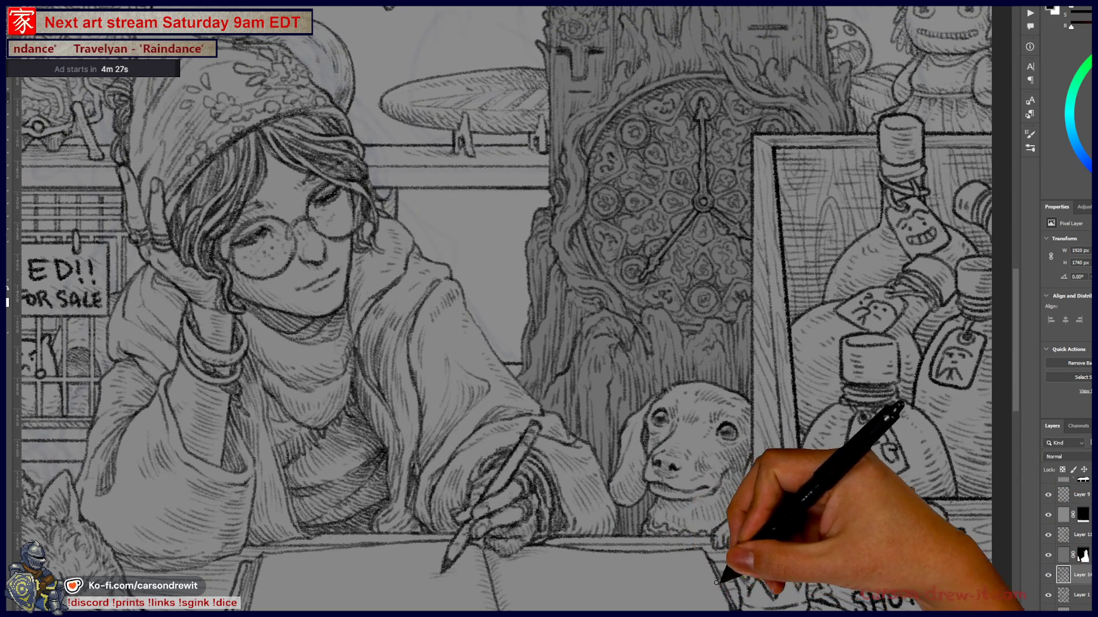
scroll(734, 578, "down", 3)
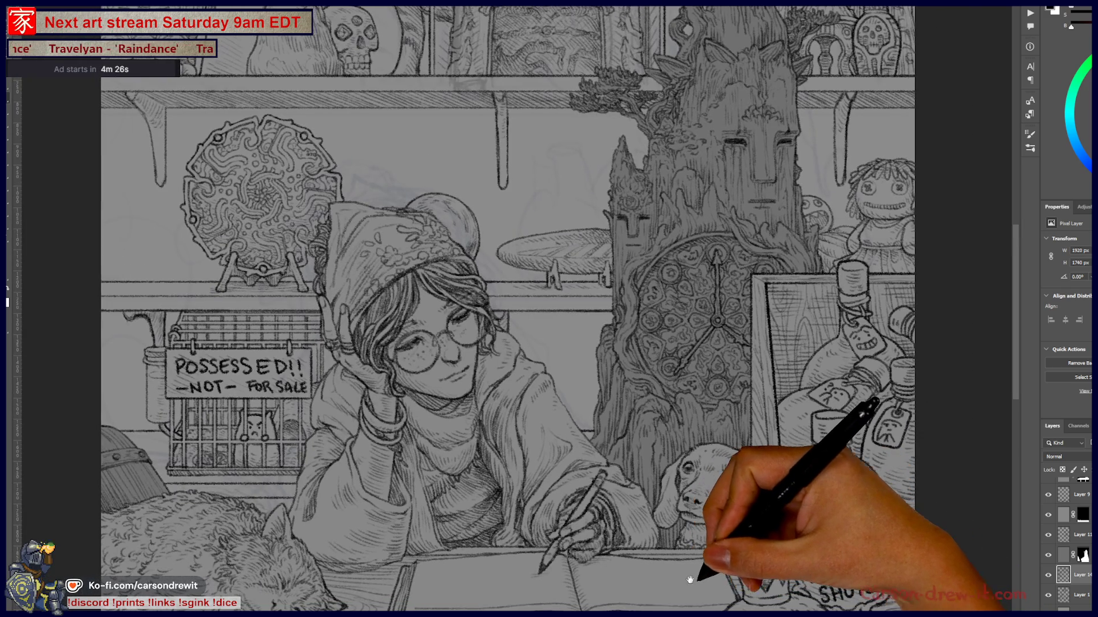
left_click_drag(694, 583, 781, 589)
scroll(778, 577, "down", 2)
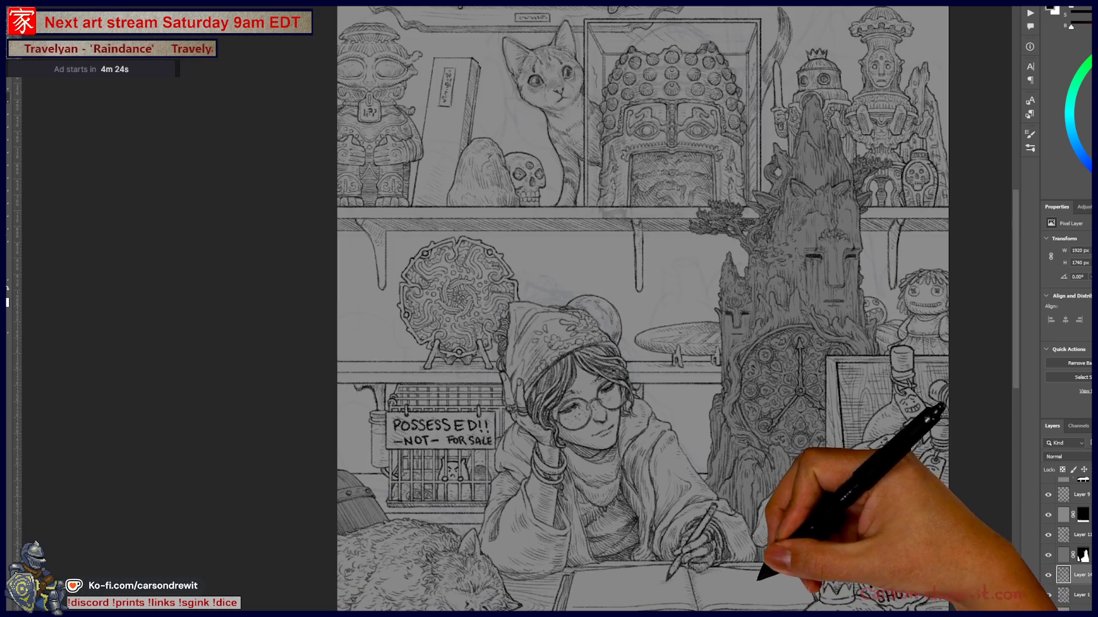
left_click_drag(608, 550, 680, 554)
scroll(772, 509, "up", 4)
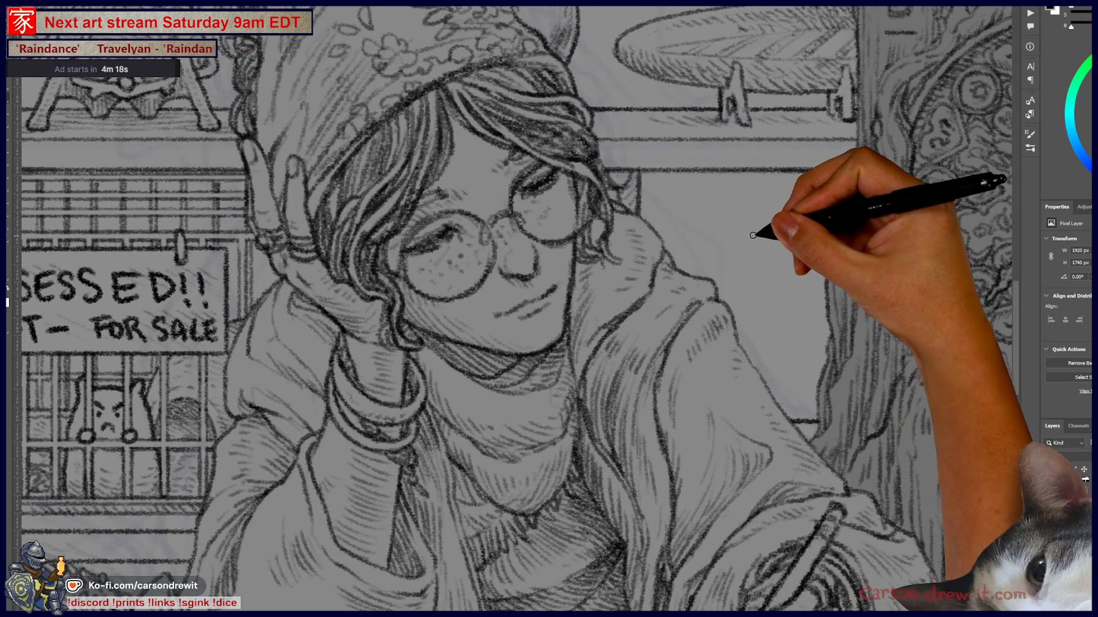
- Sketch a new cup's oval rim and left side beside the girl, undoing a stray squiggle
left_click_drag(772, 257, 698, 292)
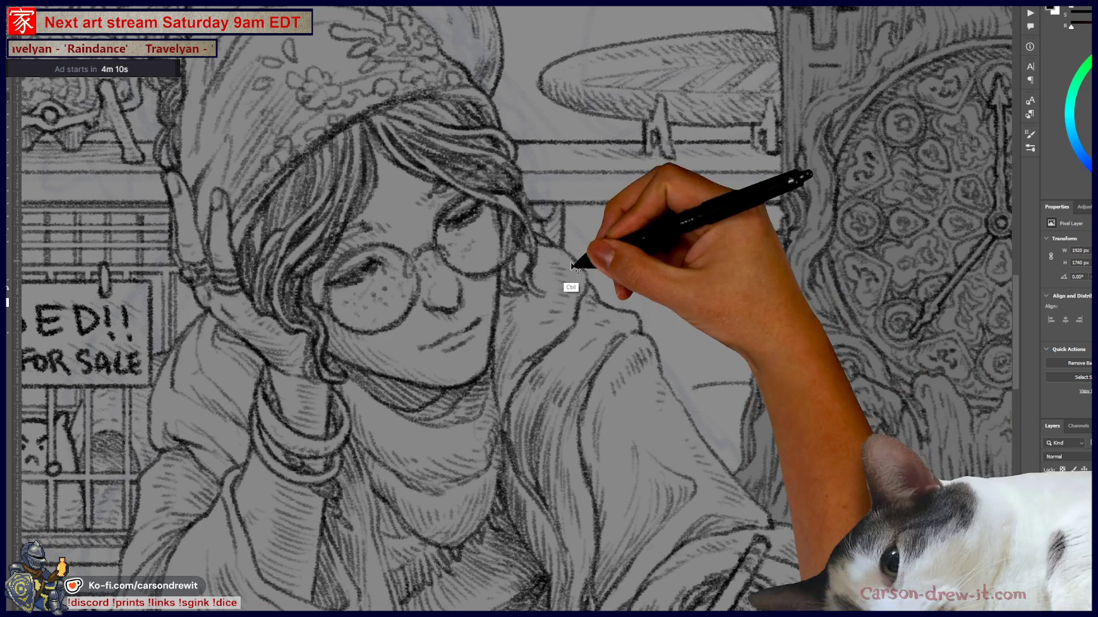
mouse_move(725, 231)
left_mouse_down()
mouse_move(640, 274)
mouse_move(715, 257)
left_mouse_up()
left_click_drag(623, 273, 645, 307)
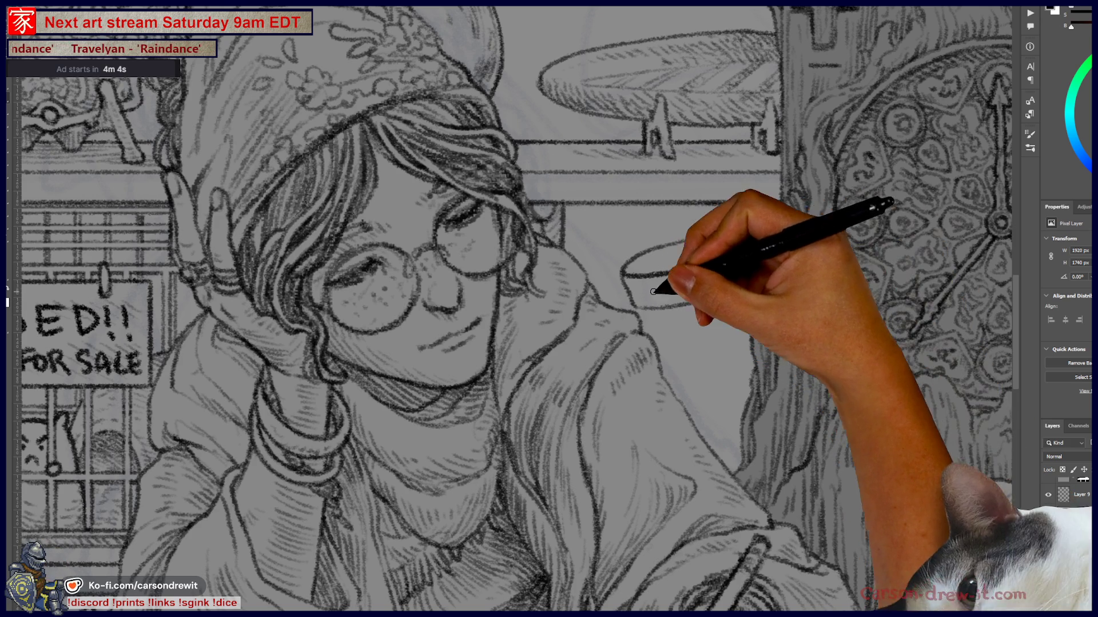
left_click_drag(682, 290, 743, 280)
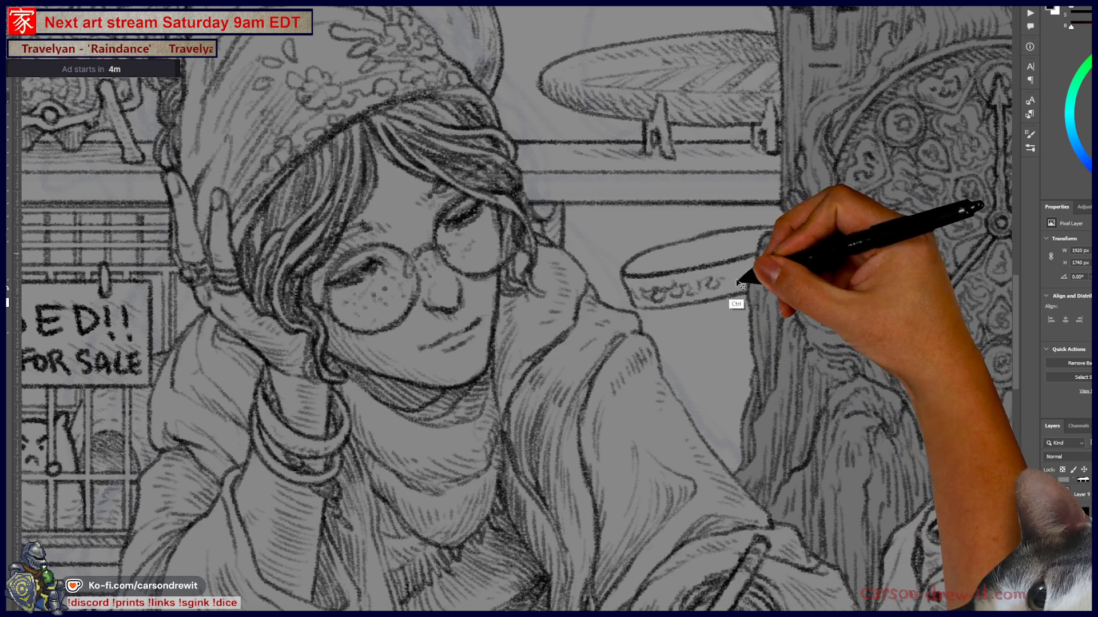
key("ctrl+z")
- Darken the bowl's rim and near edge and add squiggle patterns along its lower band
mouse_move(811, 381)
left_mouse_down()
mouse_move(650, 343)
mouse_move(667, 387)
mouse_move(779, 343)
mouse_move(412, 397)
mouse_move(514, 318)
left_mouse_up()
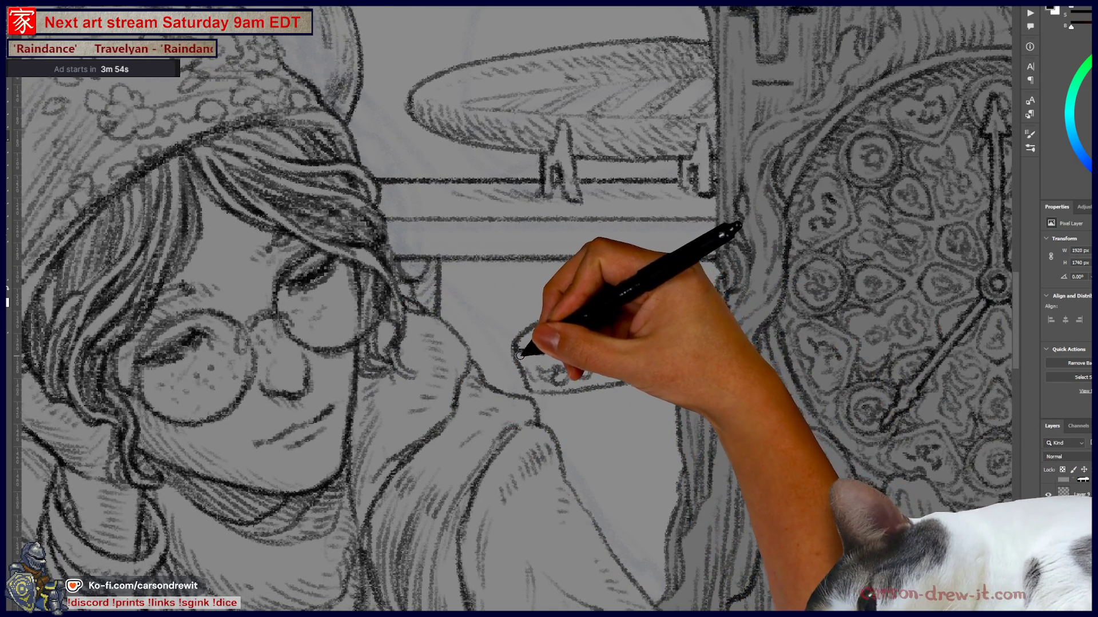
left_click_drag(525, 354, 595, 317)
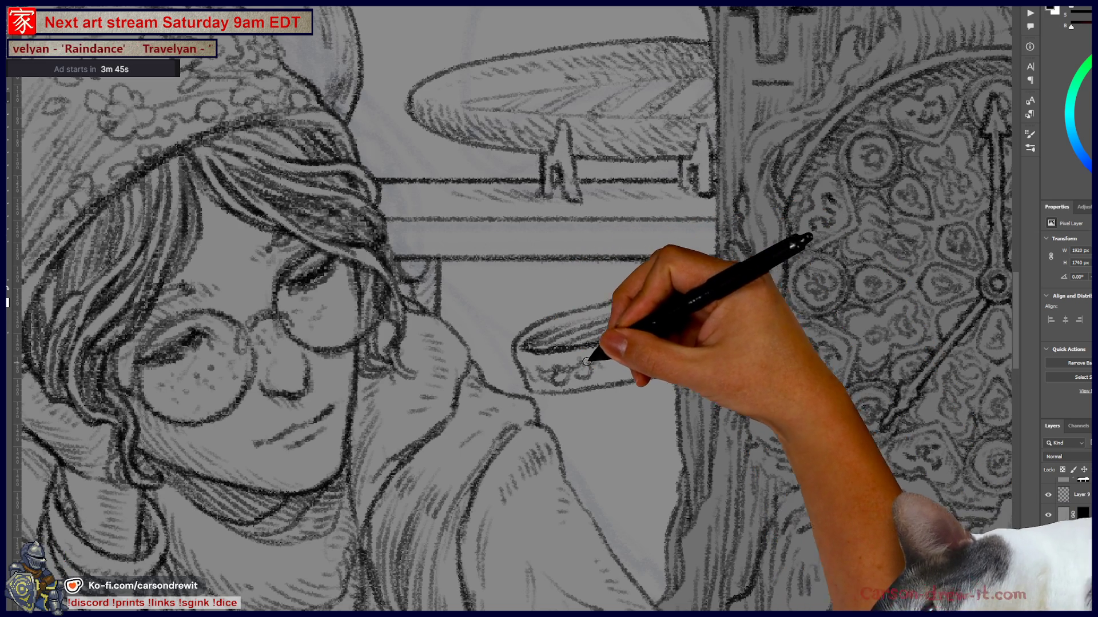
left_click_drag(624, 367, 663, 358)
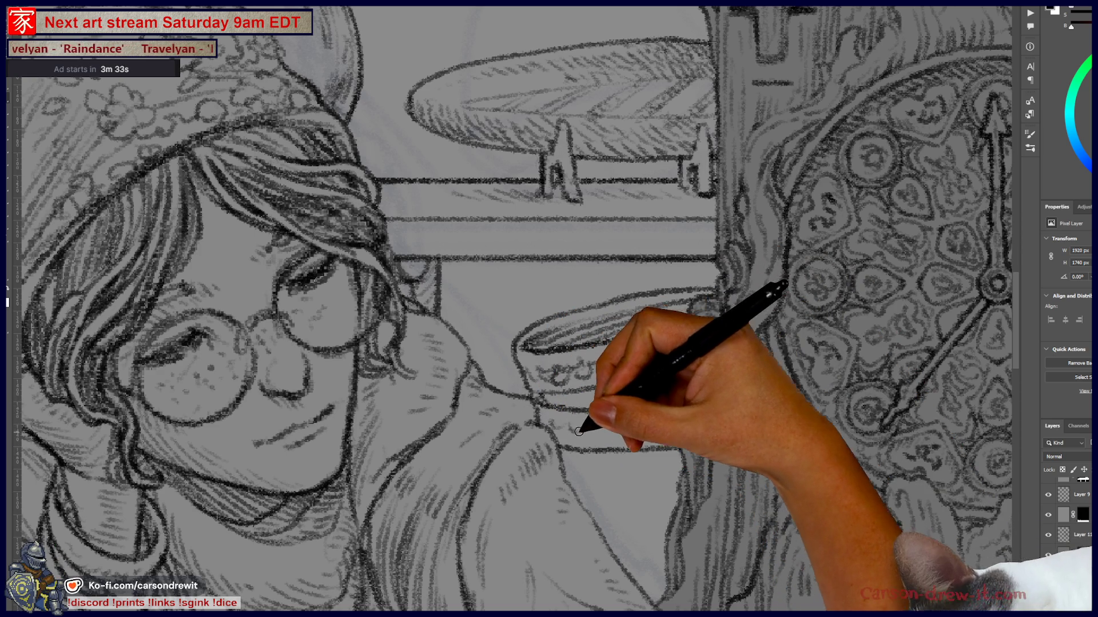
mouse_move(603, 426)
left_mouse_down()
mouse_move(632, 434)
mouse_move(661, 423)
mouse_move(667, 437)
left_mouse_up()
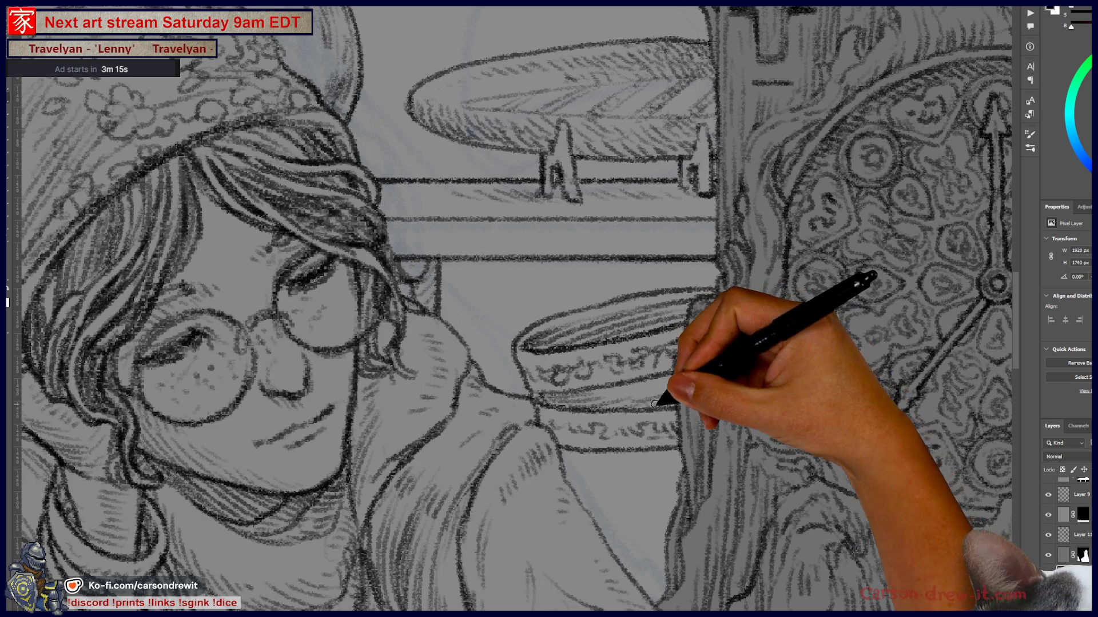
key("ctrl+minus")
key("ctrl+minus")
key("ctrl+minus")
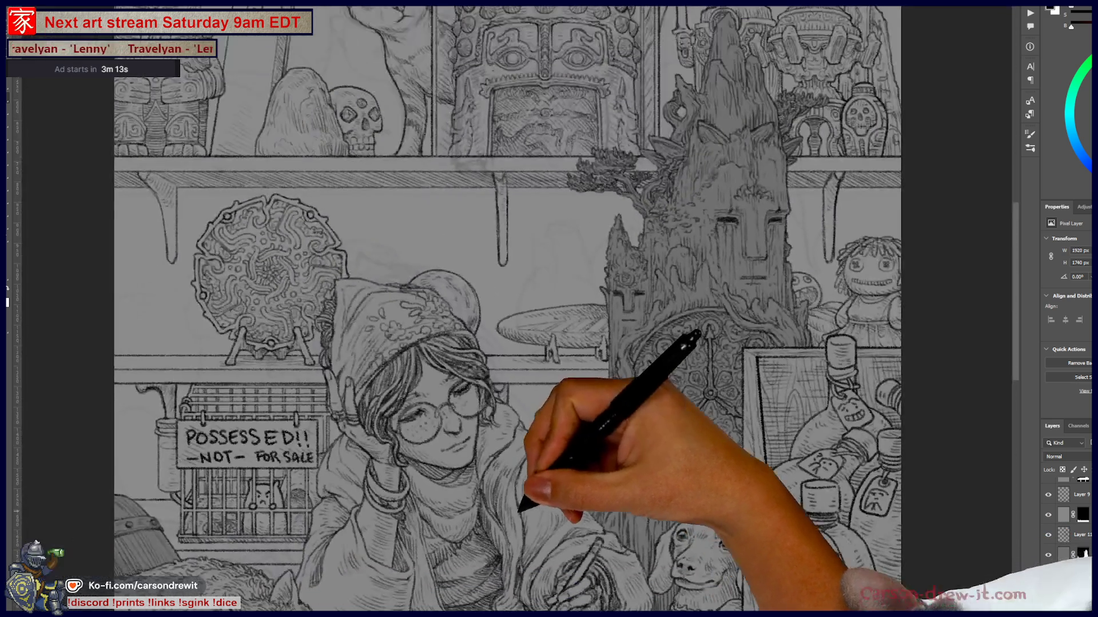
key("ctrl+plus")
key("ctrl+plus")
key("ctrl+plus")
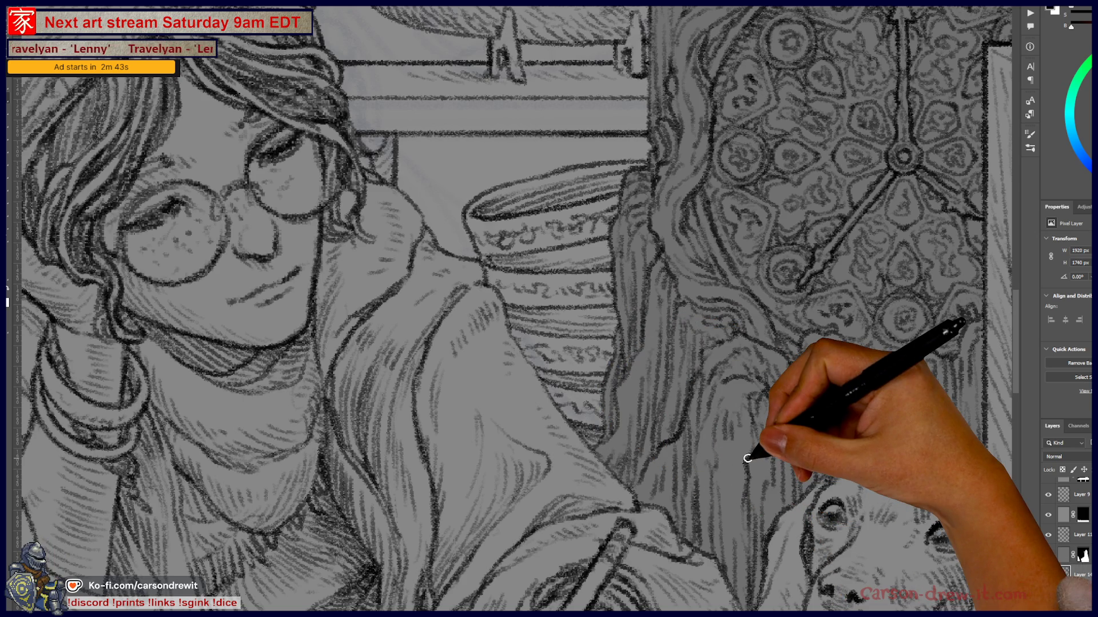
key("ctrl+minus")
key("ctrl+minus")
key("ctrl+minus")
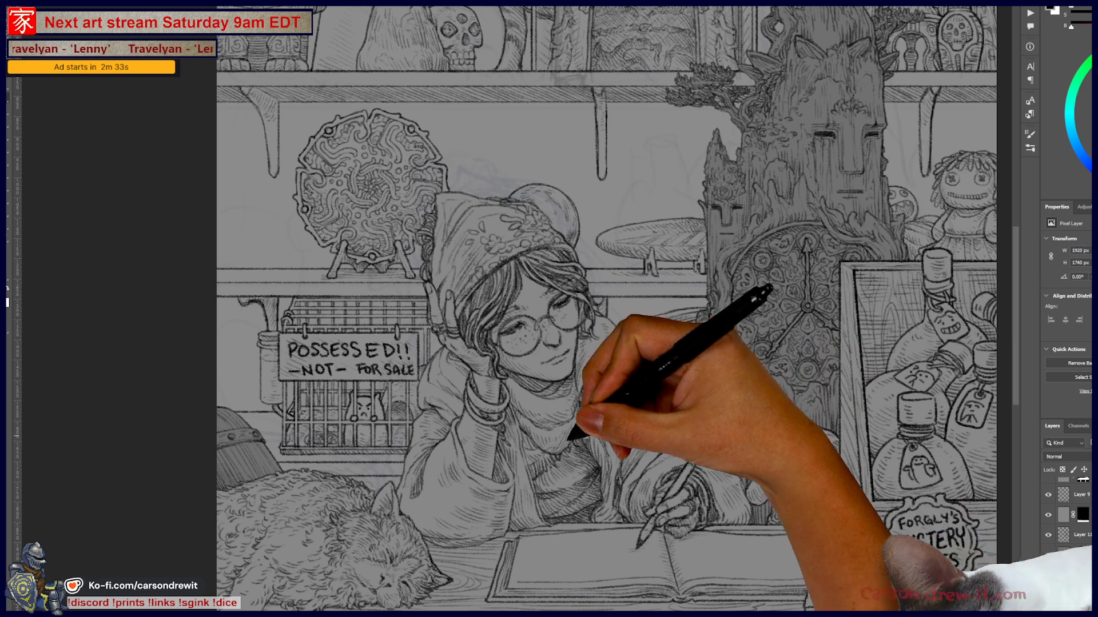
mouse_move(495, 454)
left_mouse_down()
mouse_move(648, 519)
mouse_move(628, 491)
mouse_move(591, 479)
mouse_move(576, 444)
mouse_move(545, 444)
mouse_move(528, 402)
mouse_move(416, 528)
left_mouse_up()
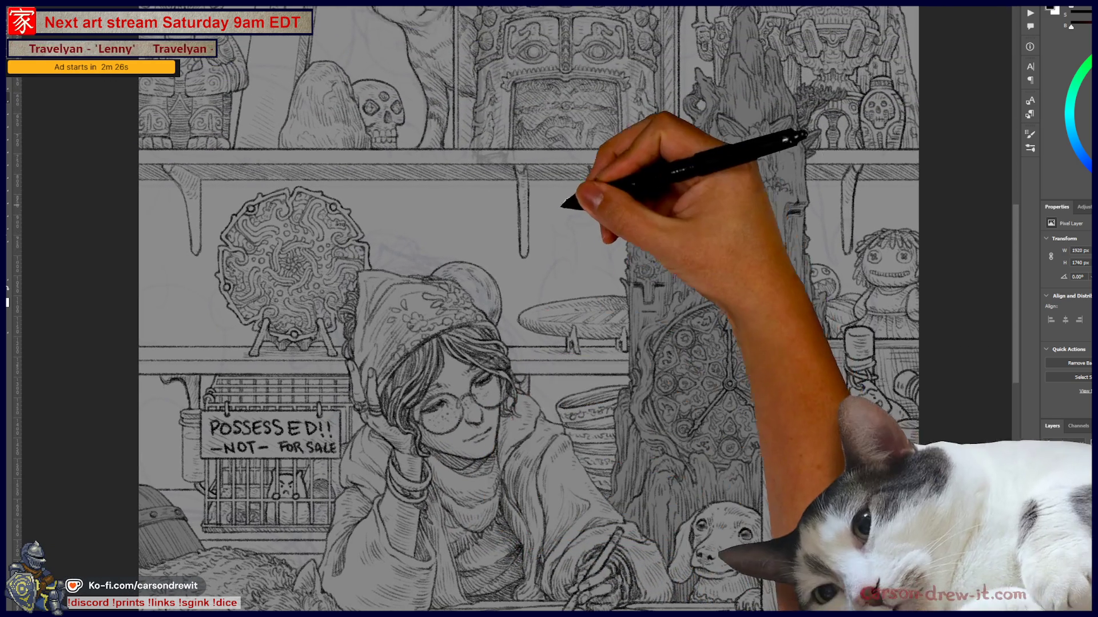
scroll(569, 204, "up", 5)
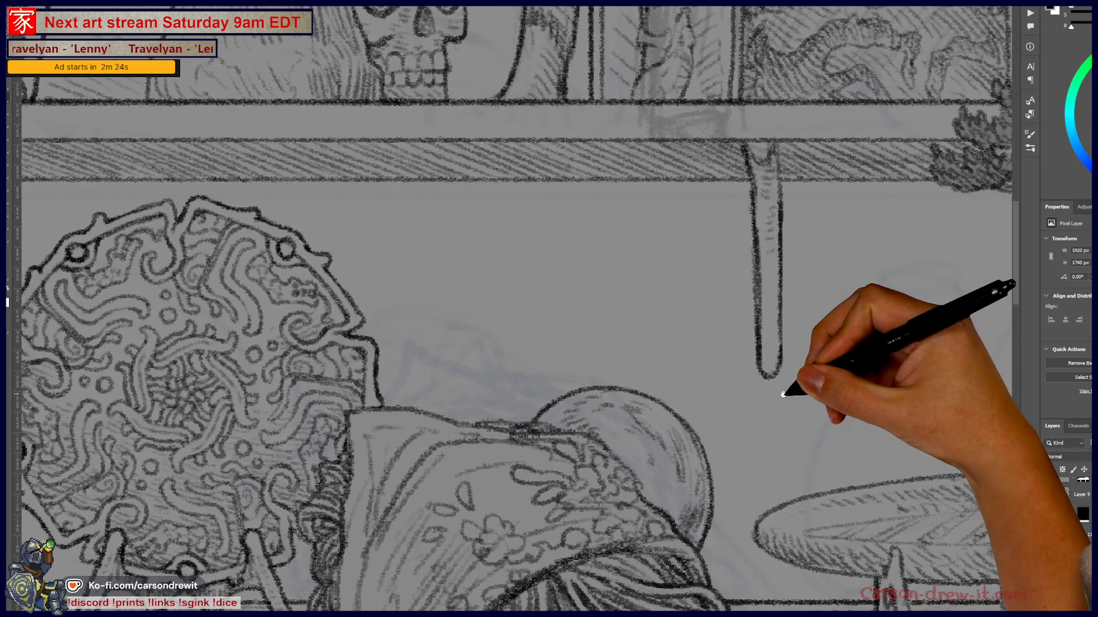
mouse_move(783, 394)
left_mouse_down()
mouse_move(498, 360)
mouse_move(686, 362)
left_mouse_up()
scroll(676, 367, "down", 5)
mouse_move(544, 380)
left_mouse_down()
mouse_move(700, 380)
mouse_move(703, 226)
left_mouse_up()
scroll(618, 301, "down", 2)
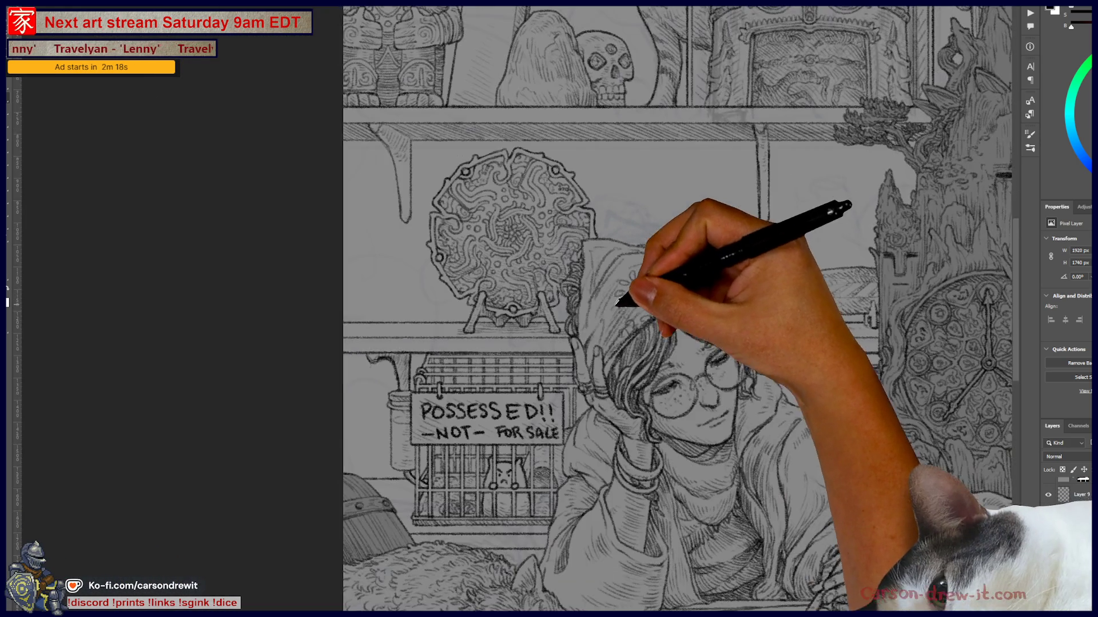
mouse_move(608, 326)
left_mouse_down()
mouse_move(490, 294)
mouse_move(485, 340)
mouse_move(657, 372)
mouse_move(663, 383)
left_mouse_up()
scroll(365, 272, "up", 3)
mouse_move(366, 272)
left_mouse_down()
mouse_move(605, 372)
mouse_move(597, 378)
left_mouse_up()
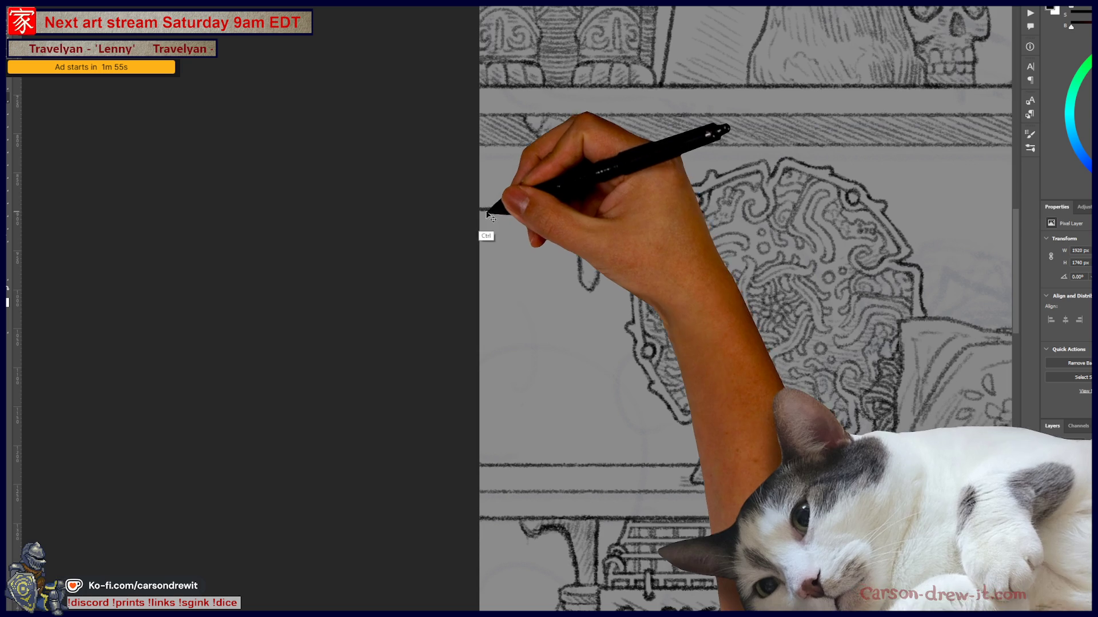
- Draw the shelf line, bracket curl and curved pot outline left of the medallion, down to the lower shelf
mouse_move(575, 211)
left_mouse_down()
mouse_move(471, 206)
mouse_move(578, 208)
mouse_move(480, 223)
mouse_move(581, 218)
left_mouse_up()
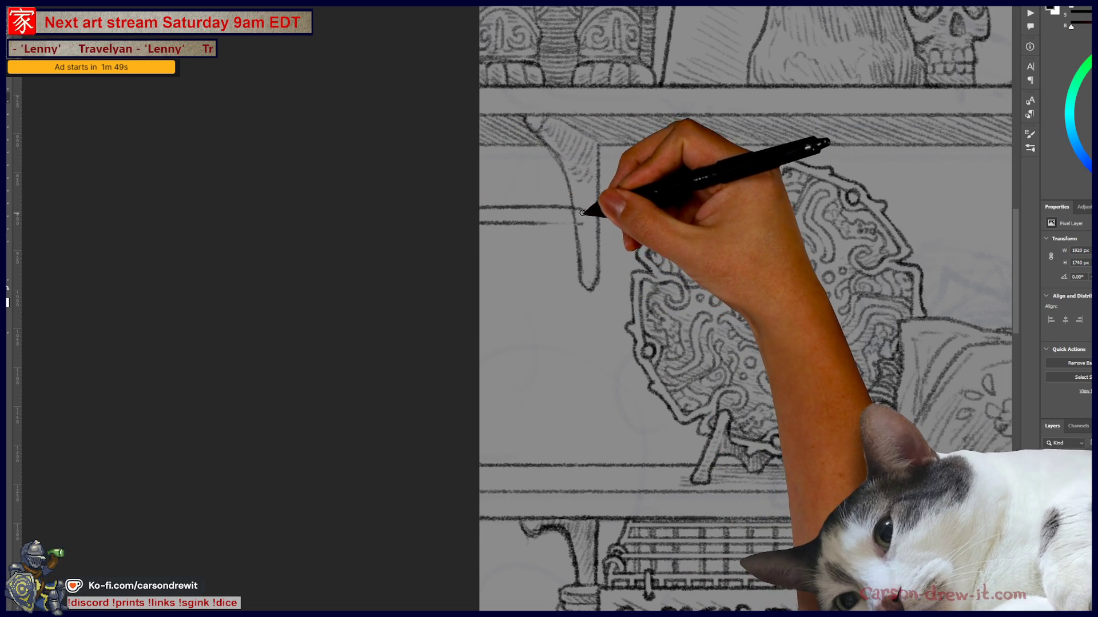
left_click_drag(598, 148, 598, 246)
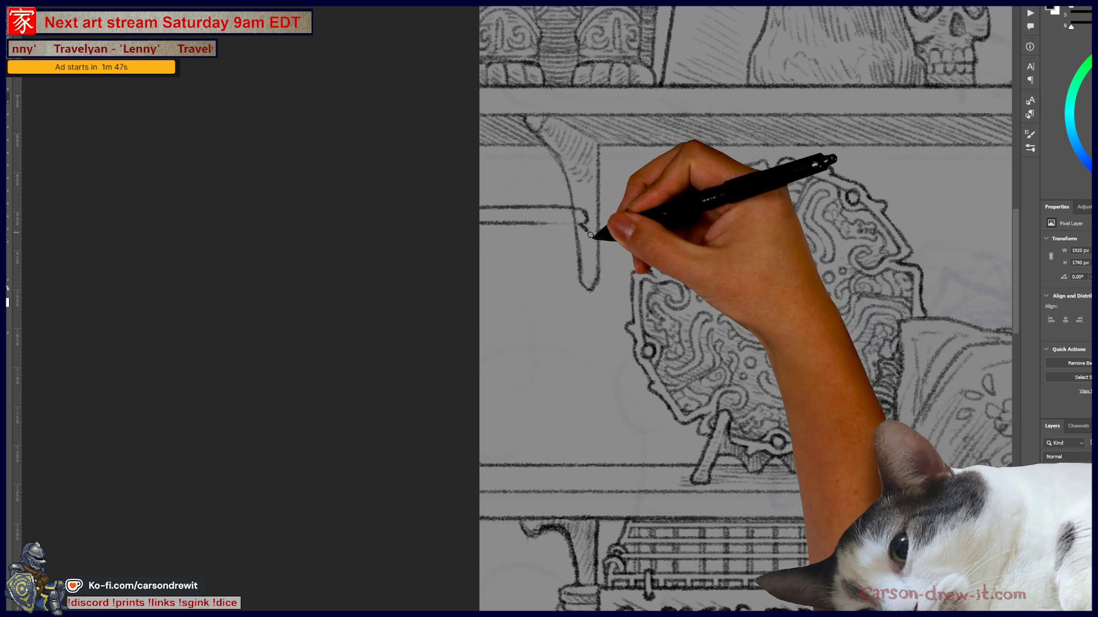
left_click_drag(580, 223, 618, 363)
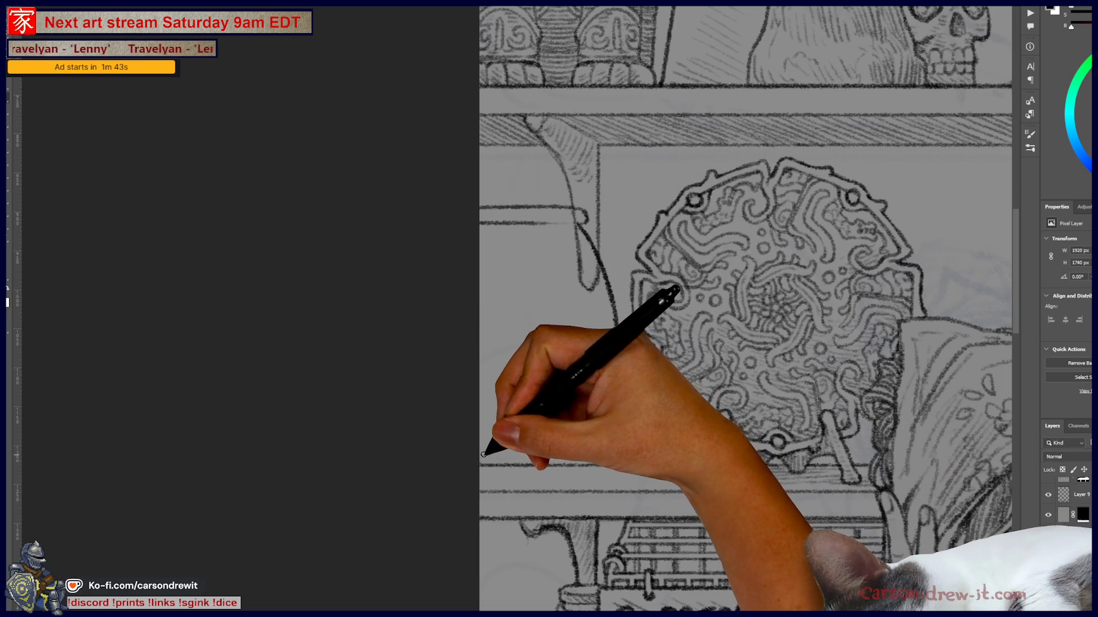
left_click_drag(491, 449, 580, 433)
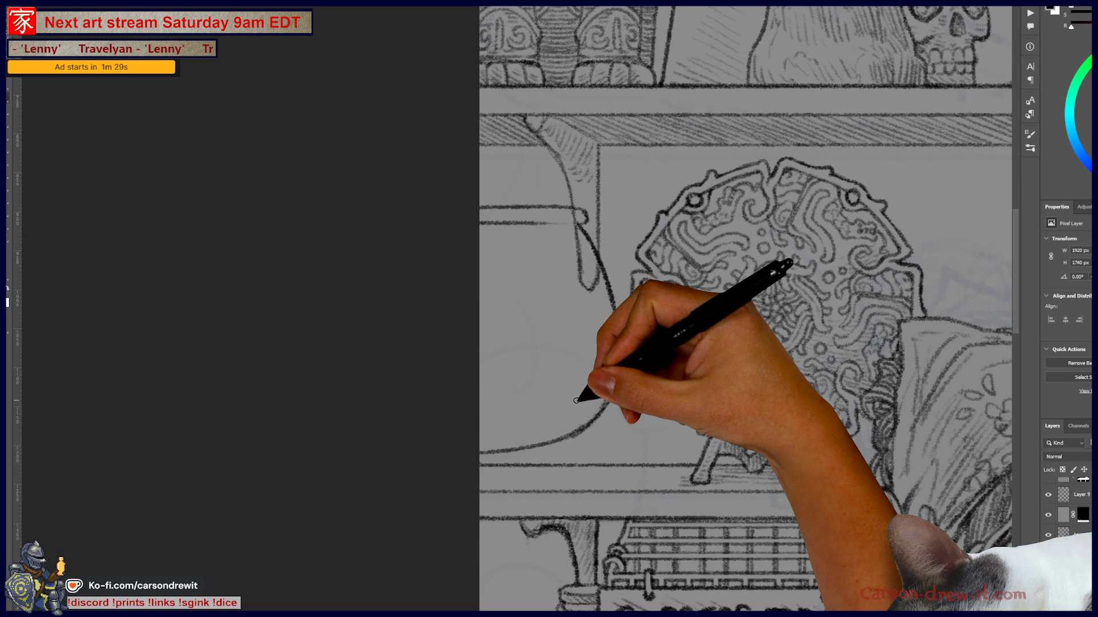
- Extend the small oval on the pot, then zoom out over the shop scene and upper shelf
mouse_move(576, 400)
left_mouse_down()
mouse_move(441, 379)
mouse_move(350, 225)
left_mouse_up()
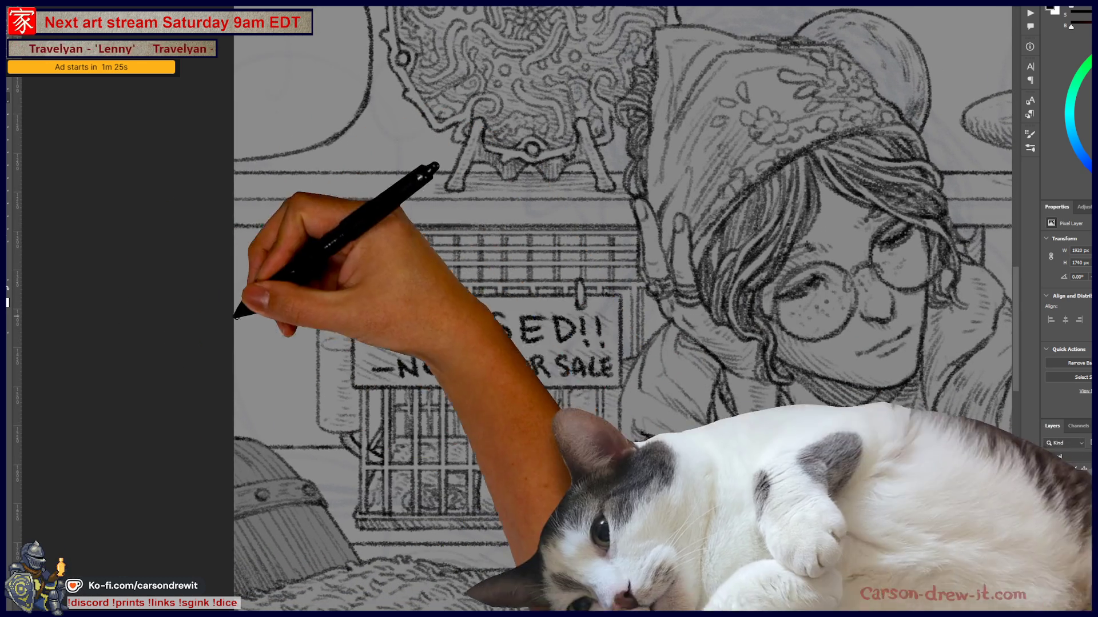
mouse_move(702, 358)
left_mouse_down()
mouse_move(439, 438)
mouse_move(197, 469)
mouse_move(438, 504)
mouse_move(470, 522)
left_mouse_up()
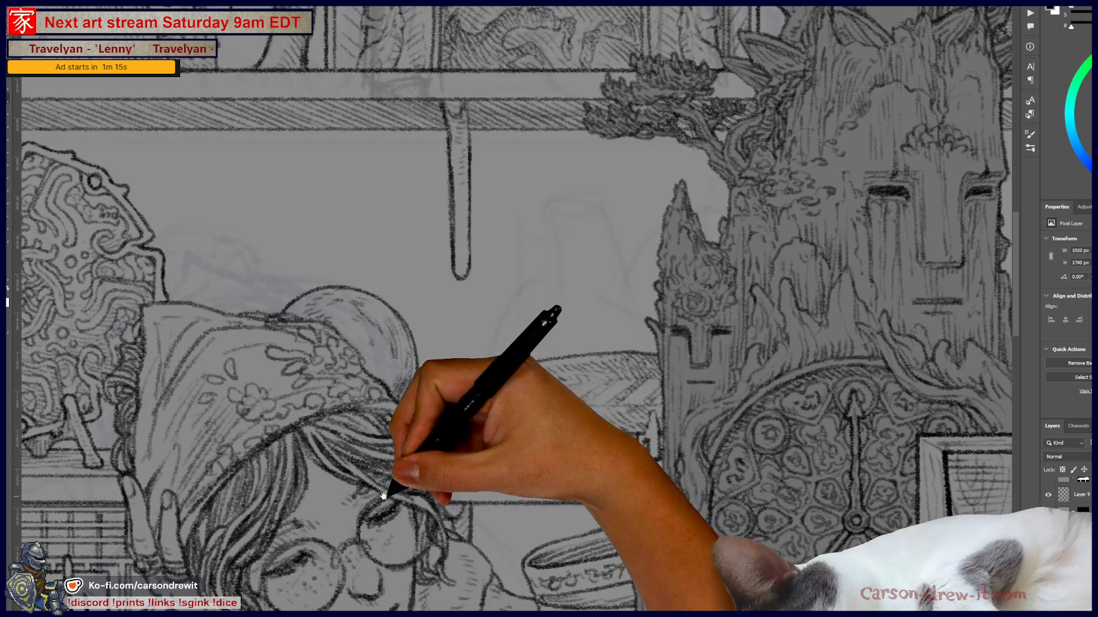
scroll(524, 457, "up", 5)
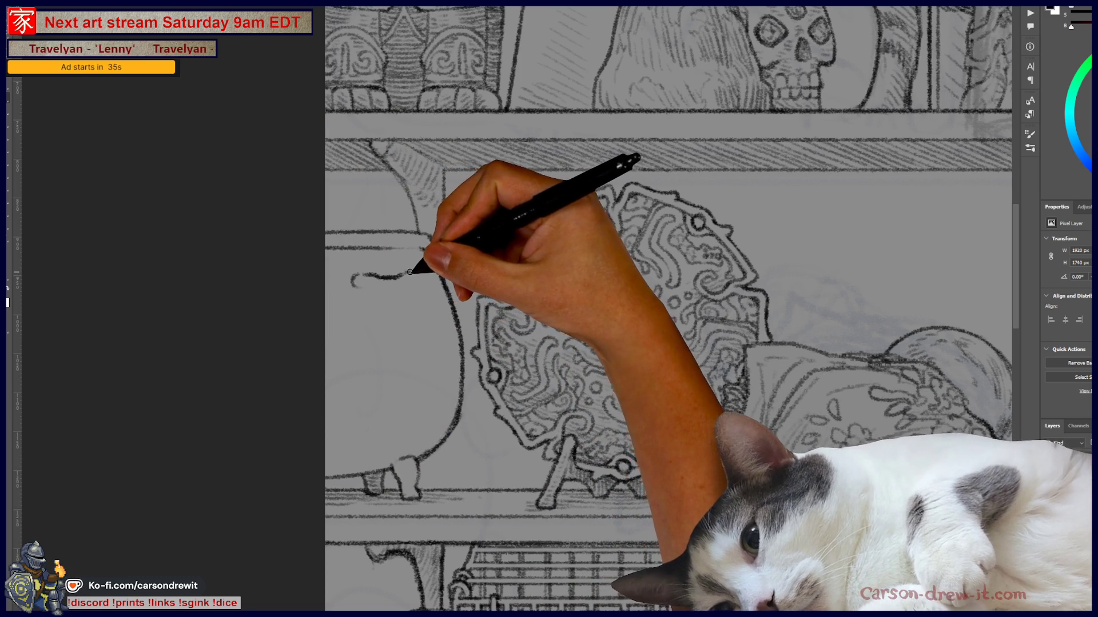
left_click_drag(364, 288, 377, 294)
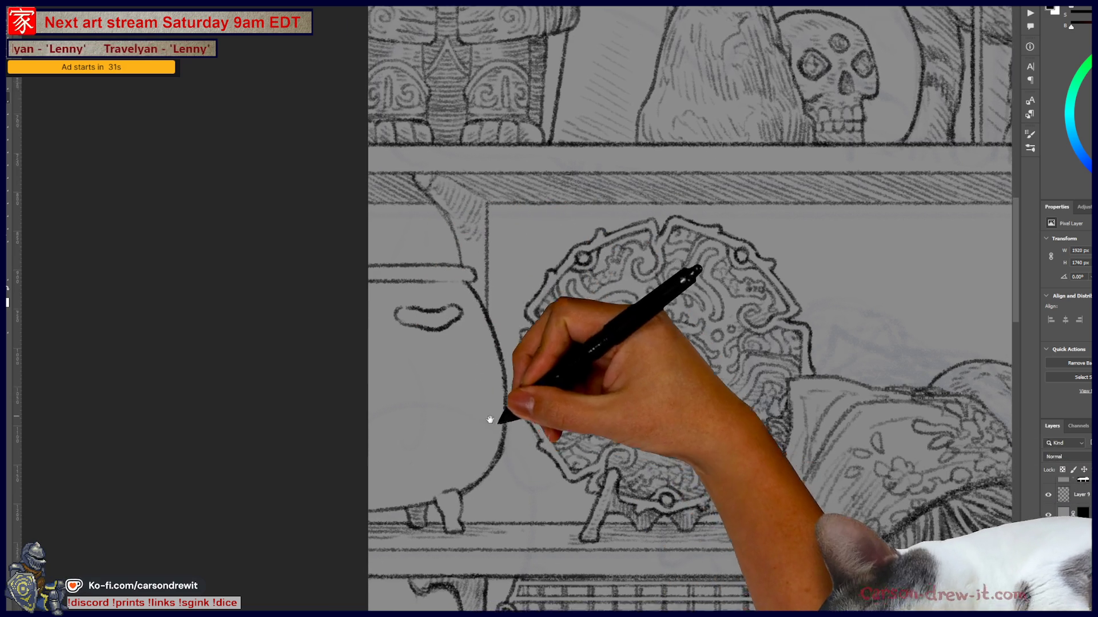
left_click_drag(502, 417, 566, 457)
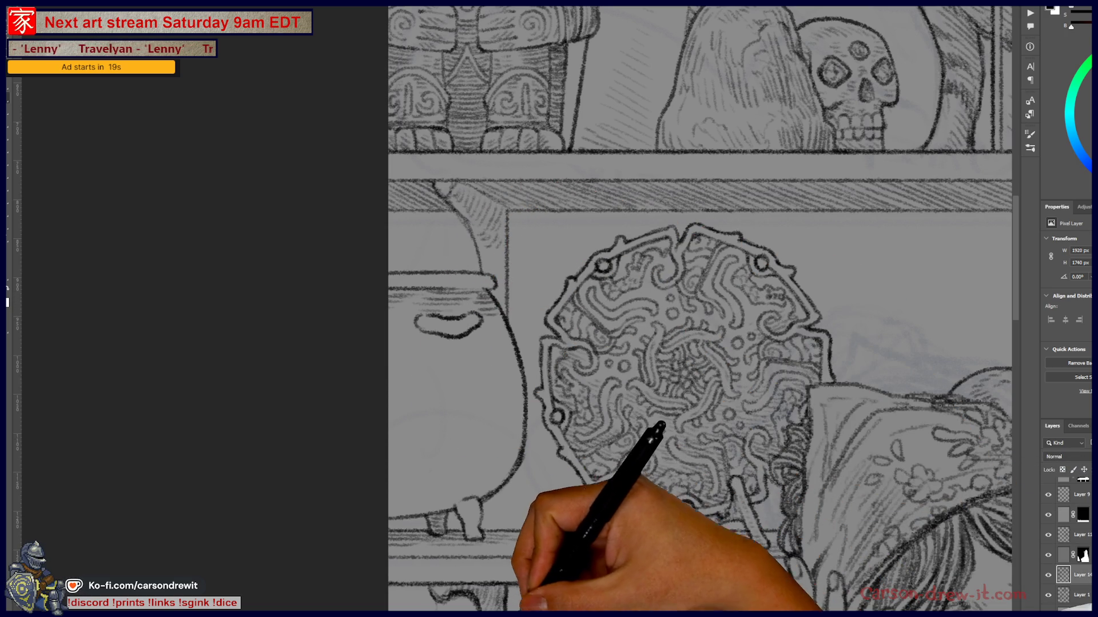
mouse_move(524, 545)
left_mouse_down()
mouse_move(232, 326)
mouse_move(115, 314)
left_mouse_up()
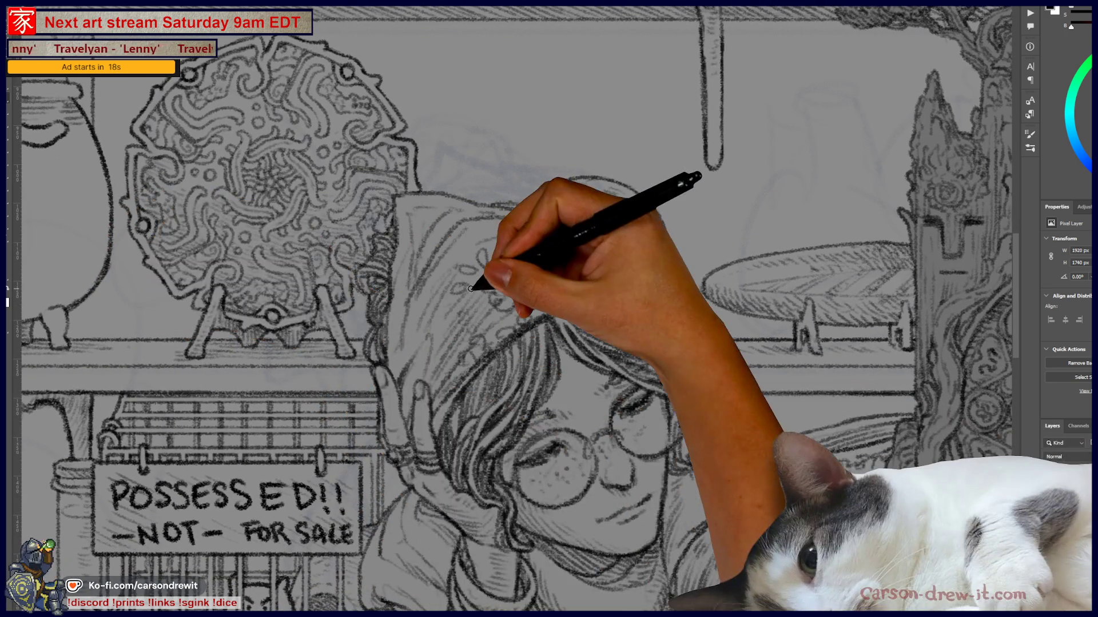
key("ctrl+minus")
left_click_drag(527, 343, 466, 368)
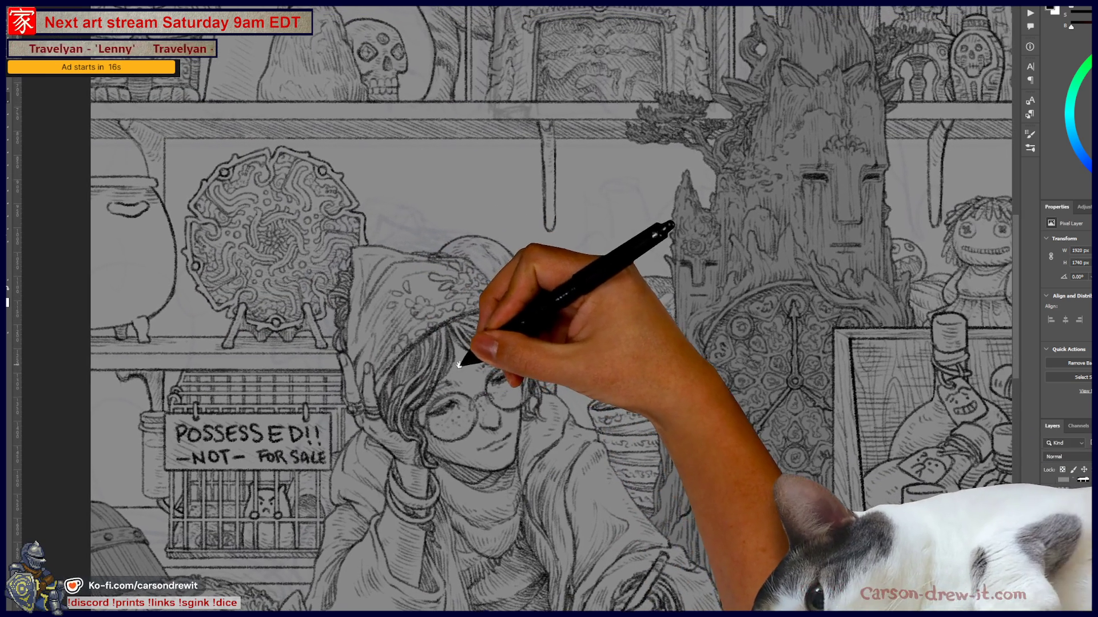
left_click_drag(608, 311, 589, 423)
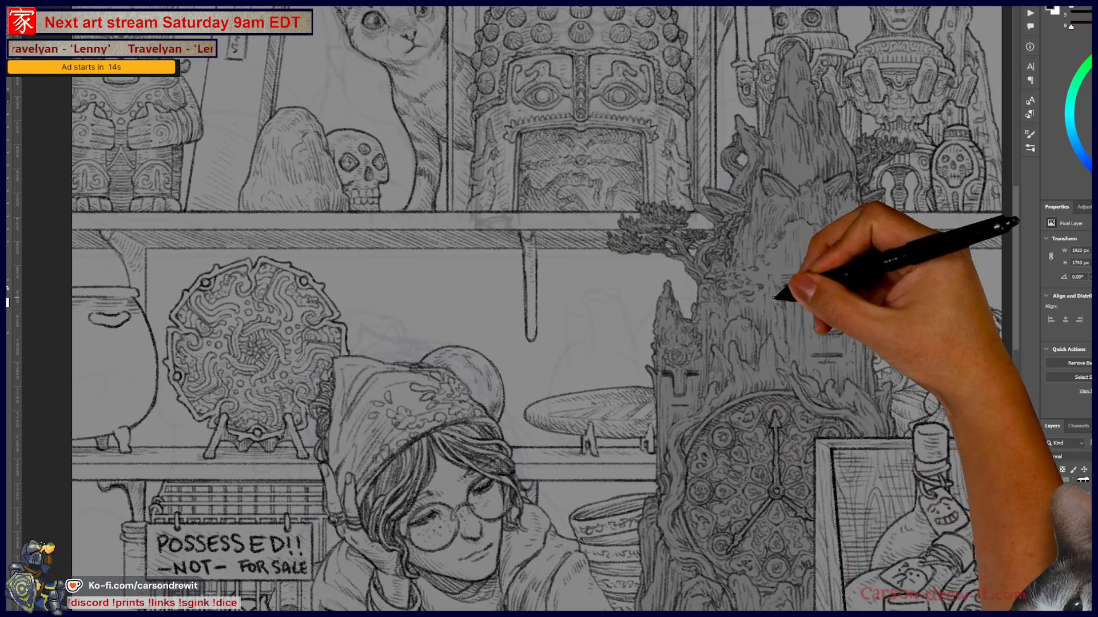
key("ctrl+plus")
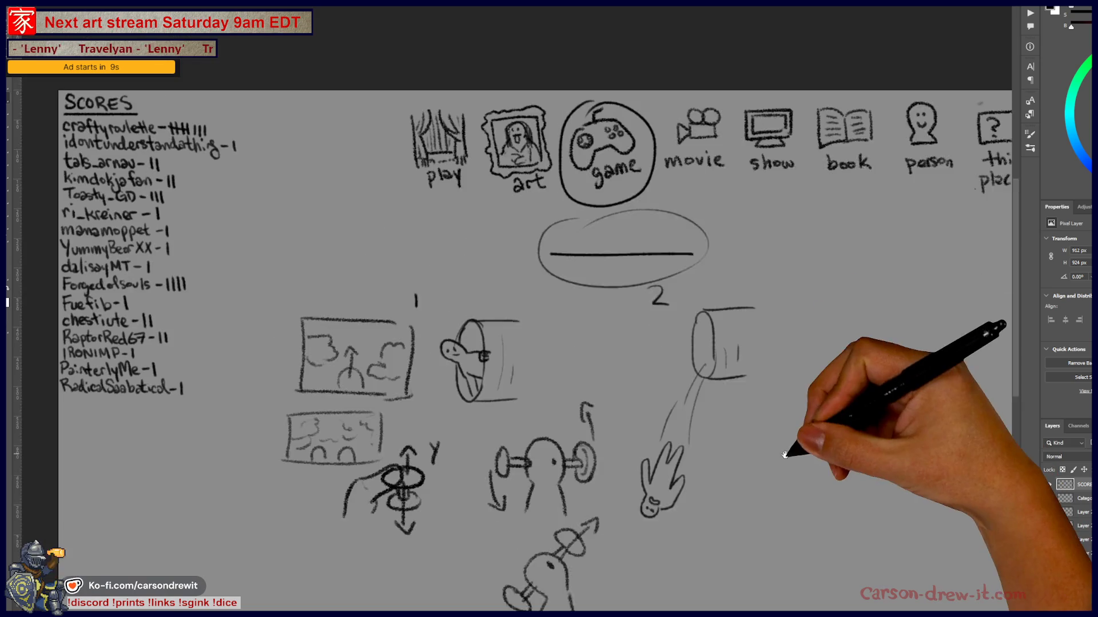
- Toggle the scores list layer off and back on and zoom out to the whole game canvas
left_click(1048, 485)
left_click(1049, 485)
key("ctrl+minus")
left_click_drag(523, 413, 448, 351)
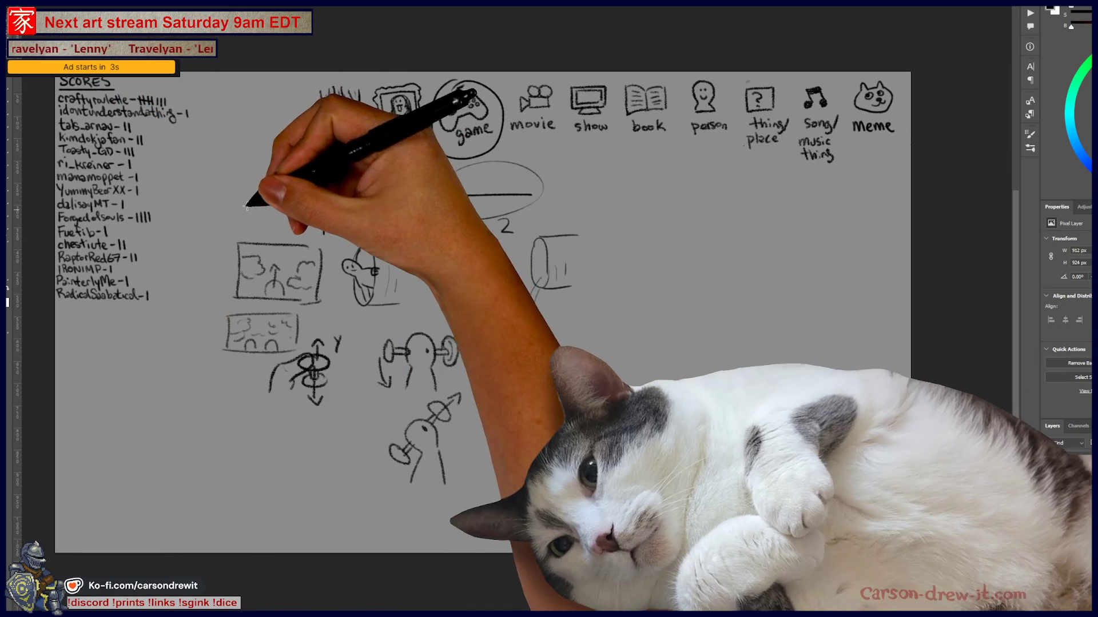
- Select and delete the old sketches, hide the sketch layer, and deselect
mouse_move(247, 209)
left_mouse_down()
mouse_move(246, 235)
mouse_move(532, 522)
mouse_move(674, 530)
mouse_move(203, 274)
mouse_move(187, 182)
left_mouse_up()
key("Delete")
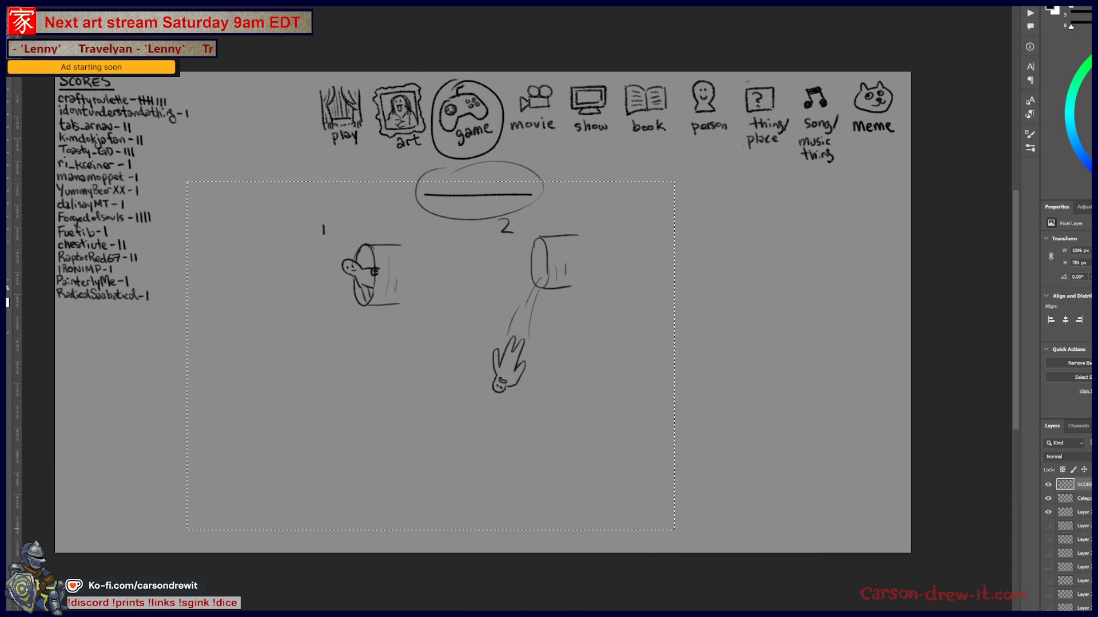
left_click(1048, 511)
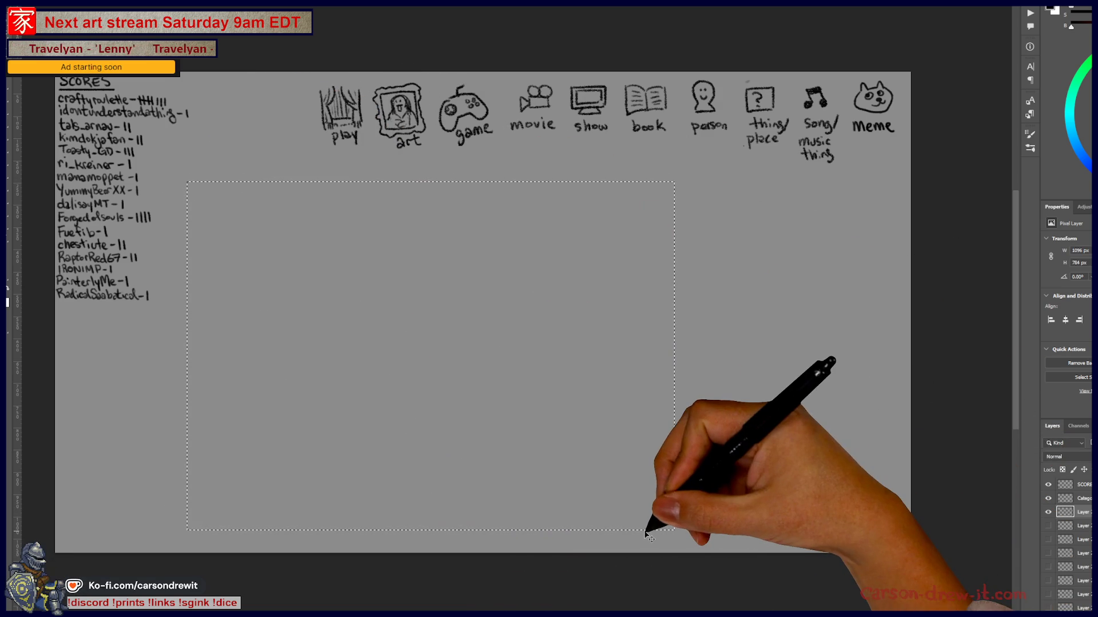
key("ctrl+d")
left_click_drag(583, 194, 551, 277)
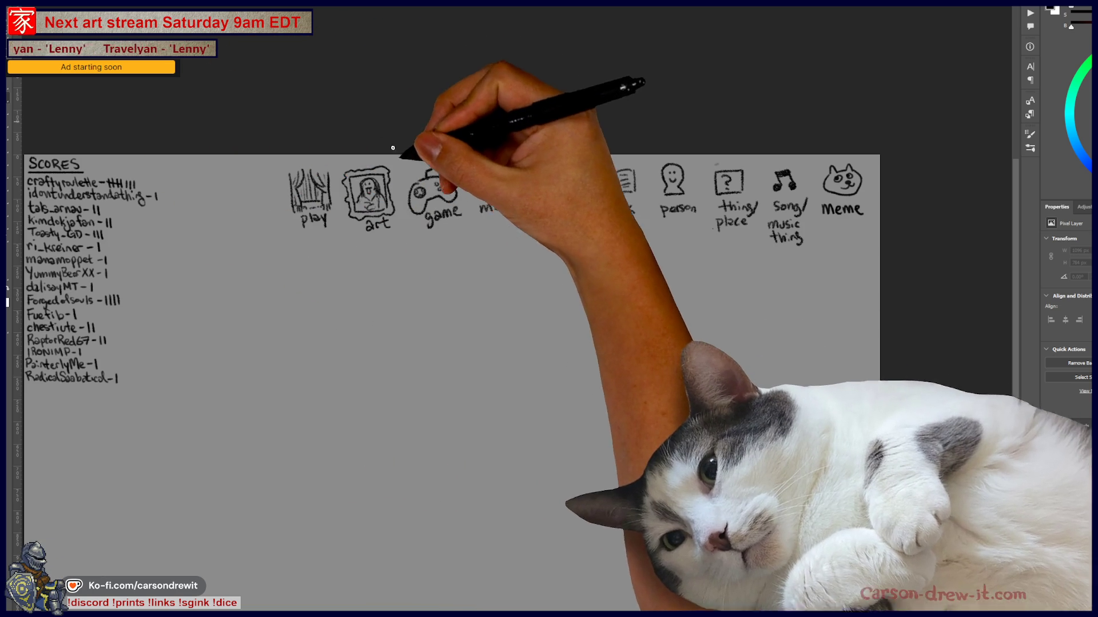
- Close the brush preset list and zoom in on the row of category icons
scroll(423, 236, "up", 4)
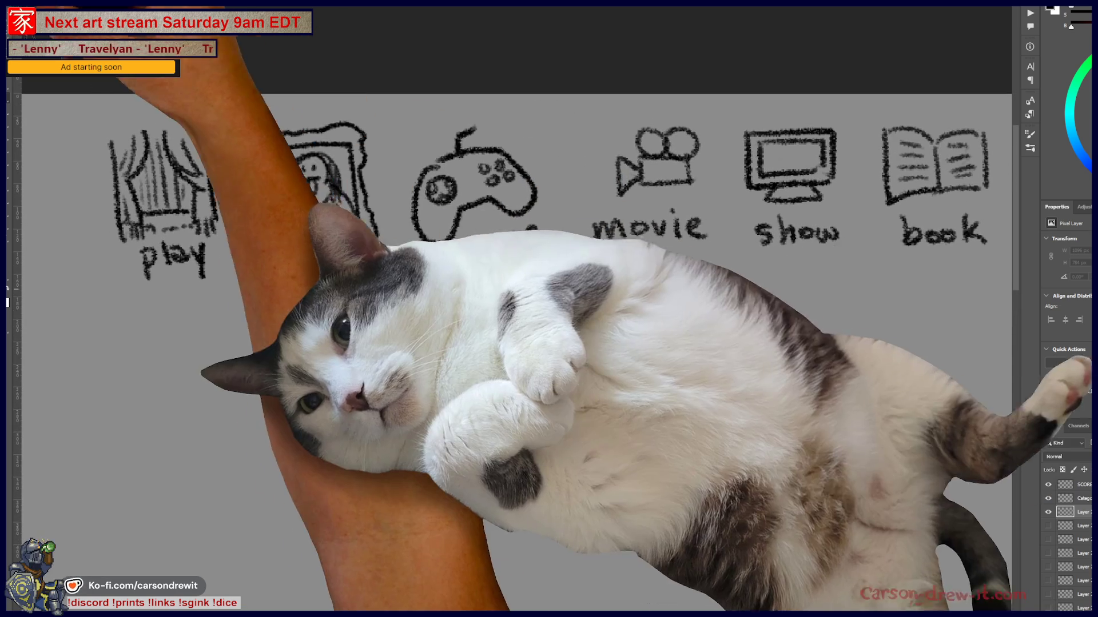
key("Escape")
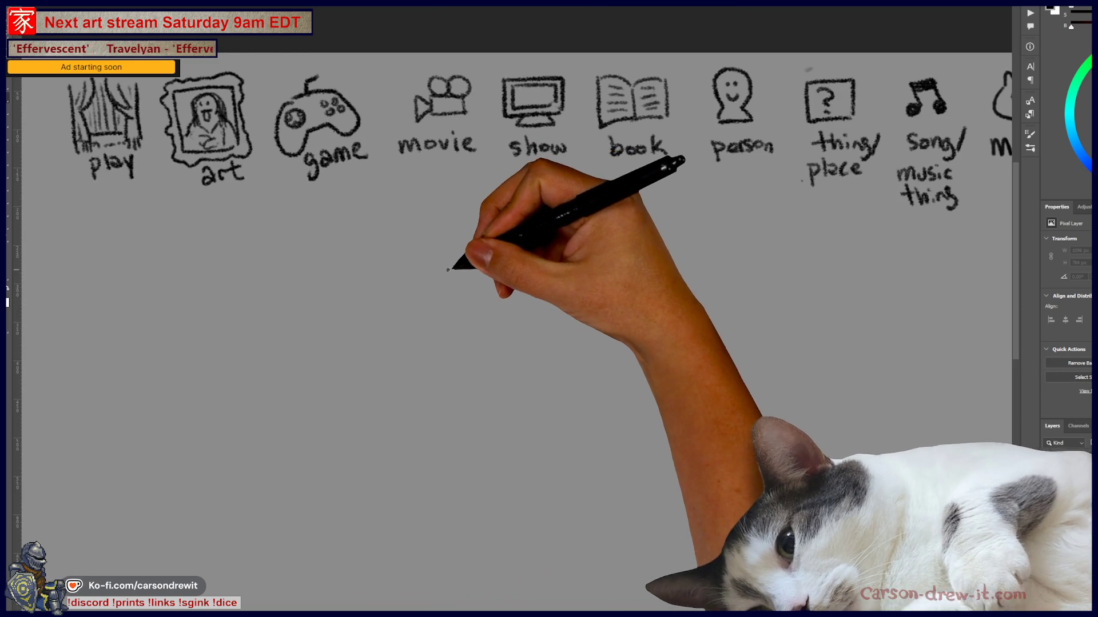
scroll(527, 264, "up", 3)
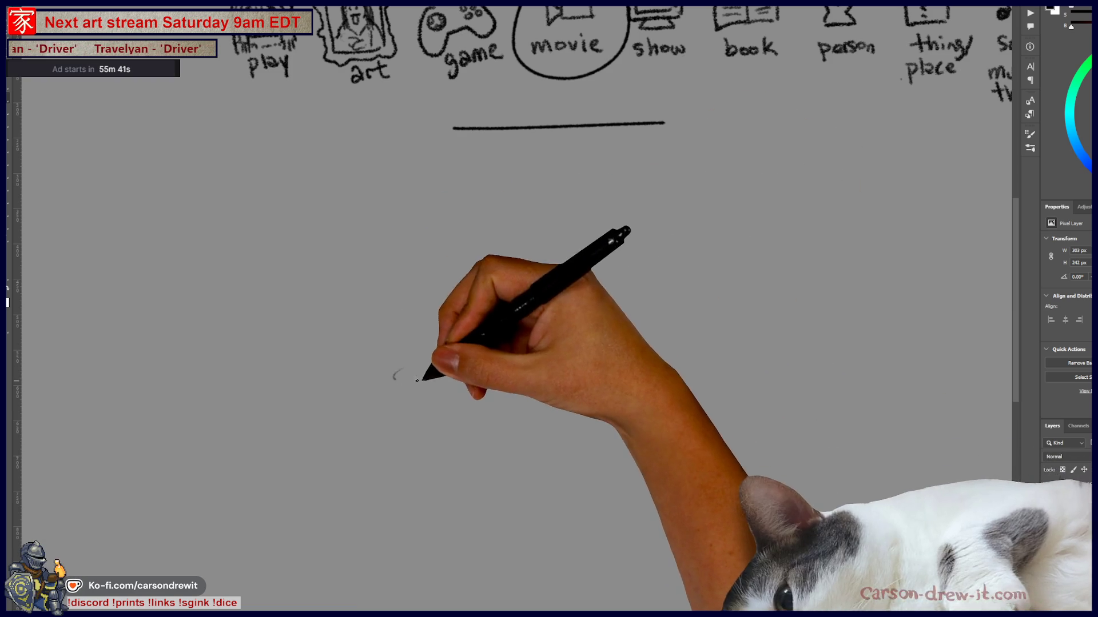
- Draw the creature's oval feet and the leg lines above them
left_click_drag(395, 379, 395, 376)
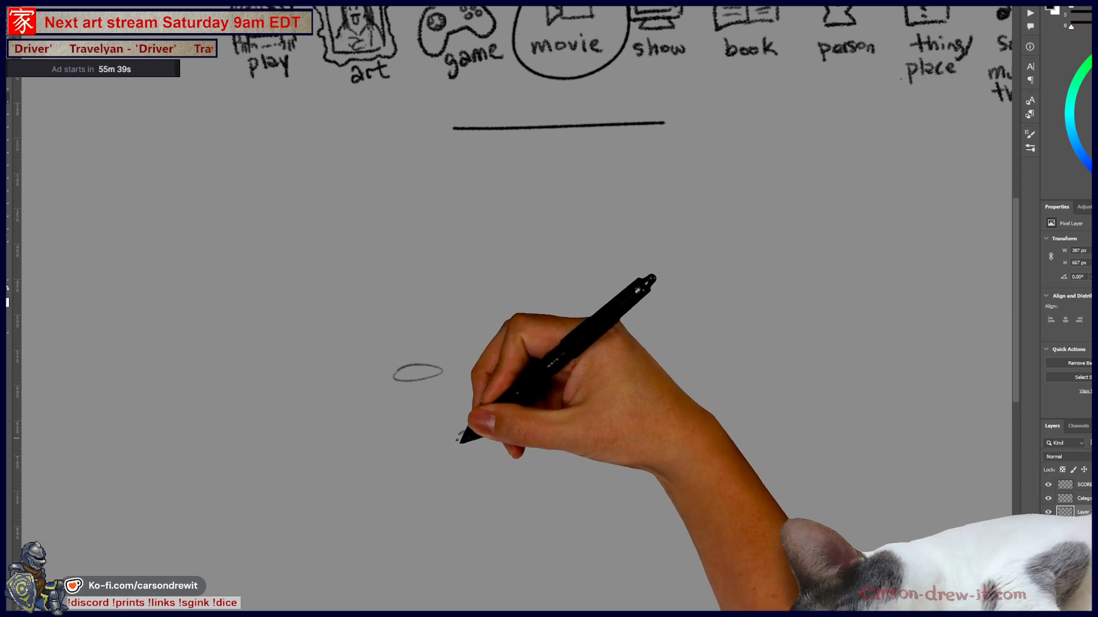
left_click_drag(458, 437, 460, 434)
left_click_drag(606, 420, 609, 417)
mouse_move(424, 364)
left_mouse_down()
mouse_move(438, 310)
mouse_move(472, 343)
left_mouse_up()
left_click_drag(474, 426, 474, 405)
- Sketch the oval body and curved underside, extra leg lines and a raised right foot
left_click_drag(561, 359, 563, 354)
mouse_move(470, 345)
left_mouse_down()
mouse_move(515, 413)
mouse_move(601, 389)
left_mouse_up()
mouse_move(584, 303)
left_mouse_down()
mouse_move(588, 323)
mouse_move(565, 333)
mouse_move(591, 335)
left_mouse_up()
mouse_move(614, 371)
left_mouse_down()
mouse_move(618, 405)
mouse_move(554, 343)
mouse_move(564, 336)
mouse_move(601, 363)
left_mouse_up()
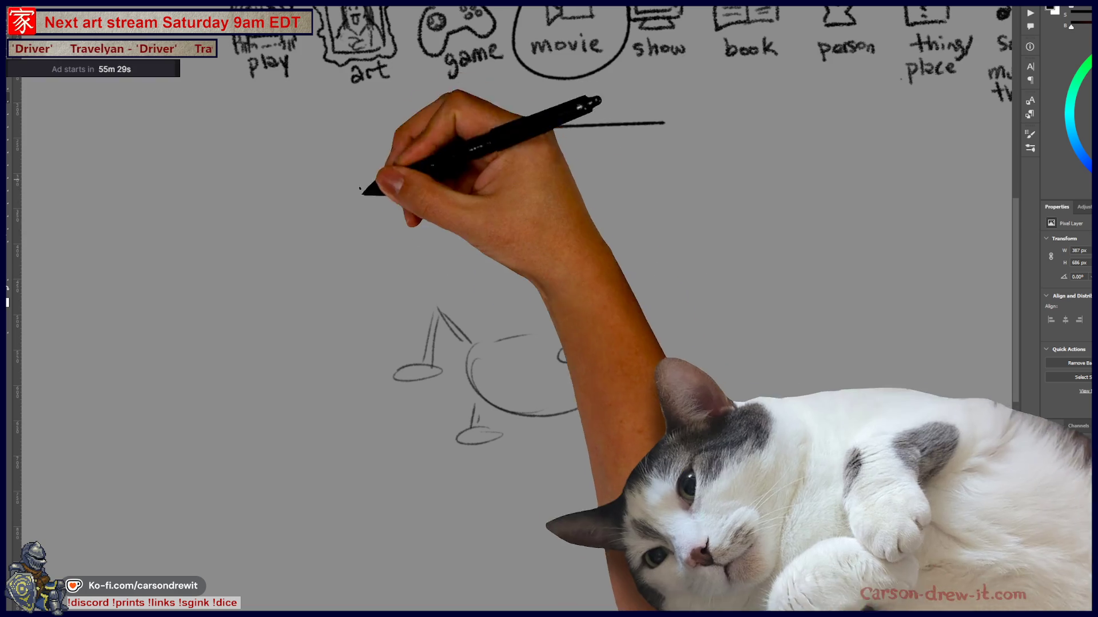
mouse_move(462, 360)
left_mouse_down()
mouse_move(489, 278)
mouse_move(599, 257)
left_mouse_up()
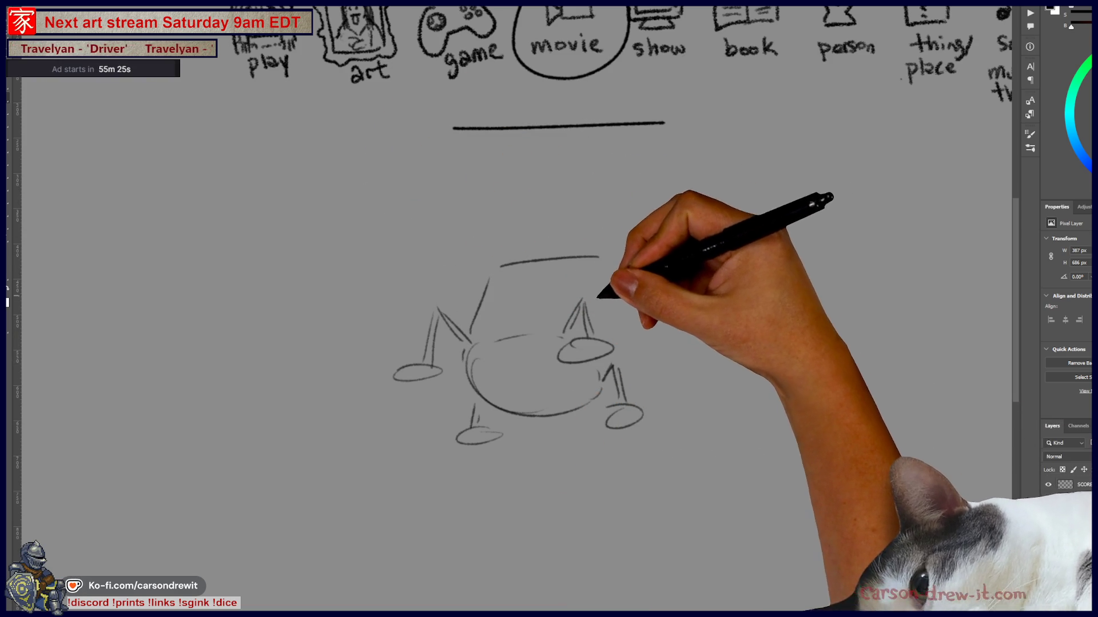
left_click_drag(627, 363, 629, 344)
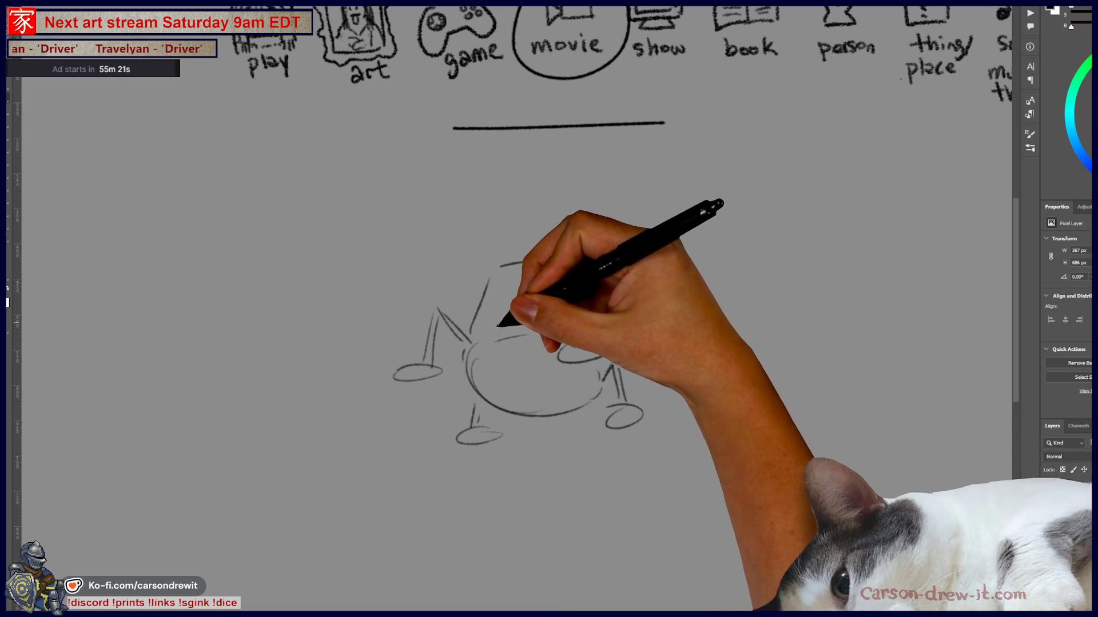
left_click_drag(496, 319, 487, 296)
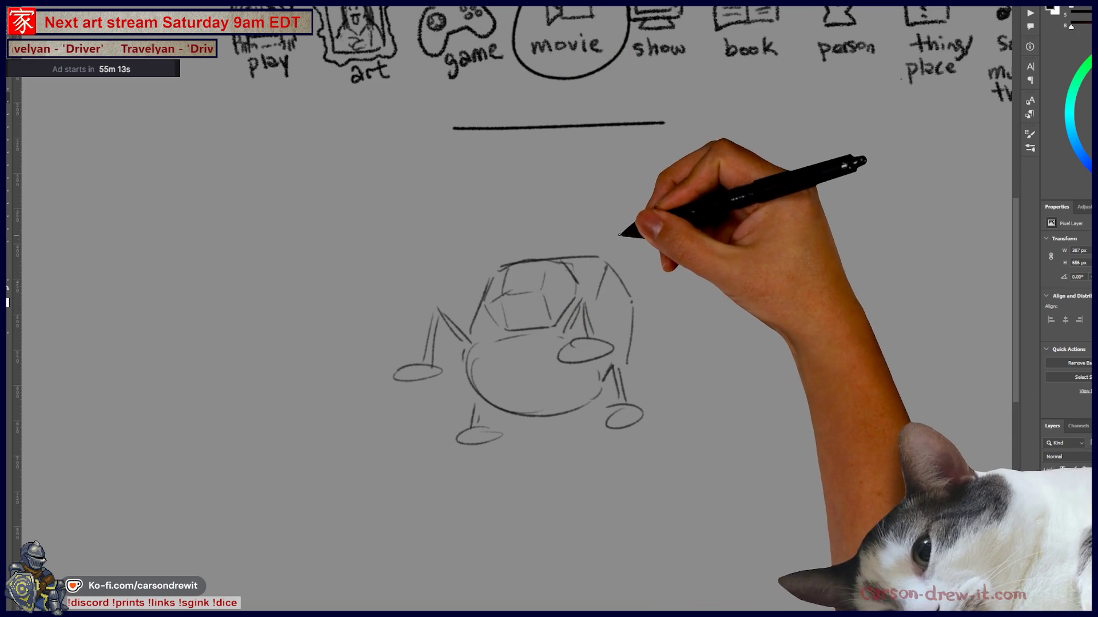
left_click_drag(636, 239, 635, 262)
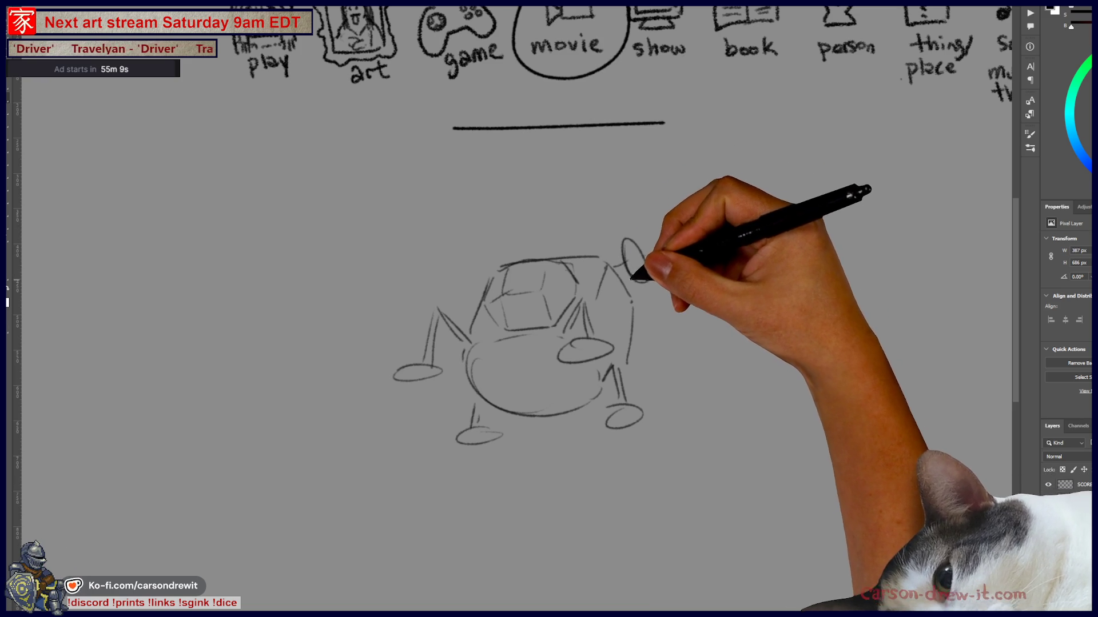
mouse_move(449, 385)
left_mouse_down()
mouse_move(417, 376)
mouse_move(441, 362)
left_mouse_up()
- Draw a wavy ground line, the raised right leg, and a hill curve at lower right
mouse_move(279, 515)
left_mouse_down()
mouse_move(743, 497)
mouse_move(803, 516)
left_mouse_up()
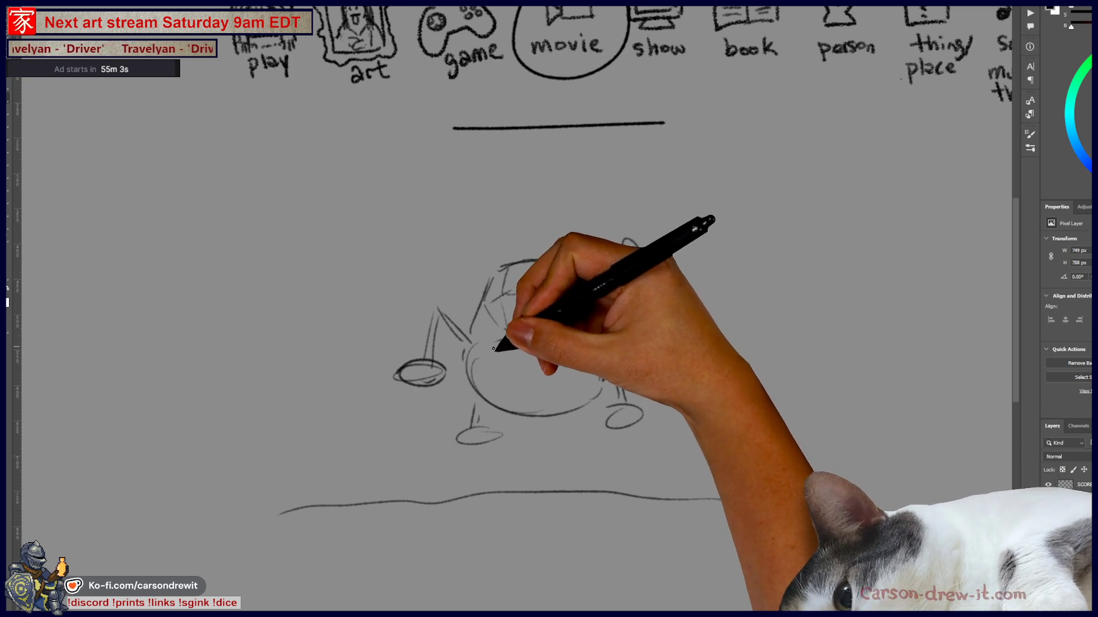
left_click_drag(539, 337, 558, 326)
left_click_drag(629, 243, 592, 351)
left_click_drag(632, 303, 632, 350)
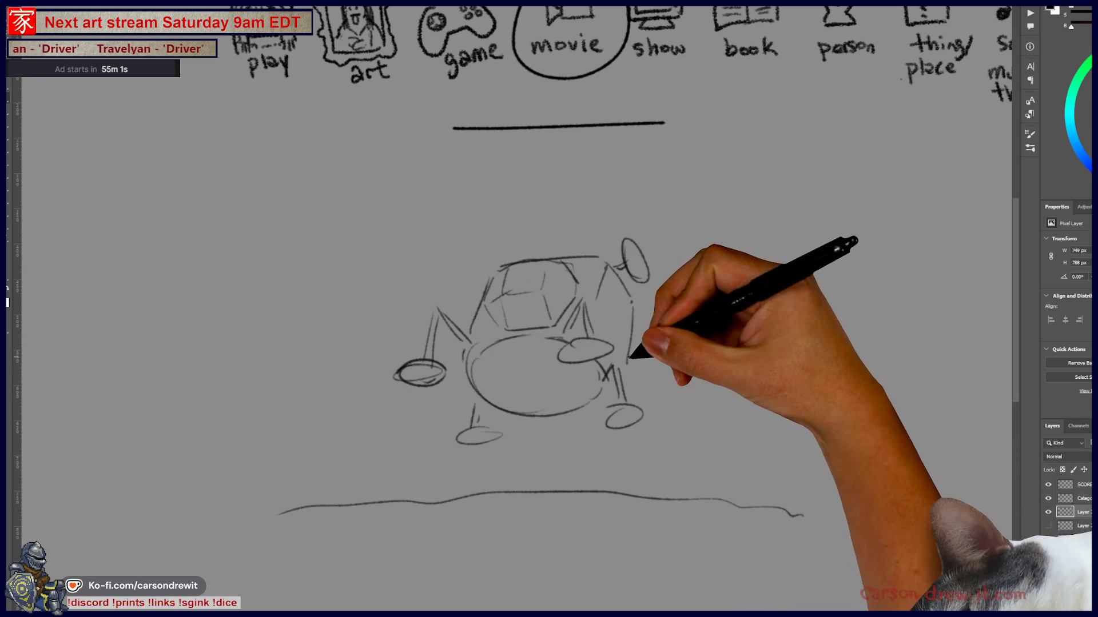
left_click_drag(675, 492, 829, 435)
mouse_move(575, 334)
left_mouse_down()
mouse_move(559, 399)
mouse_move(524, 403)
left_mouse_up()
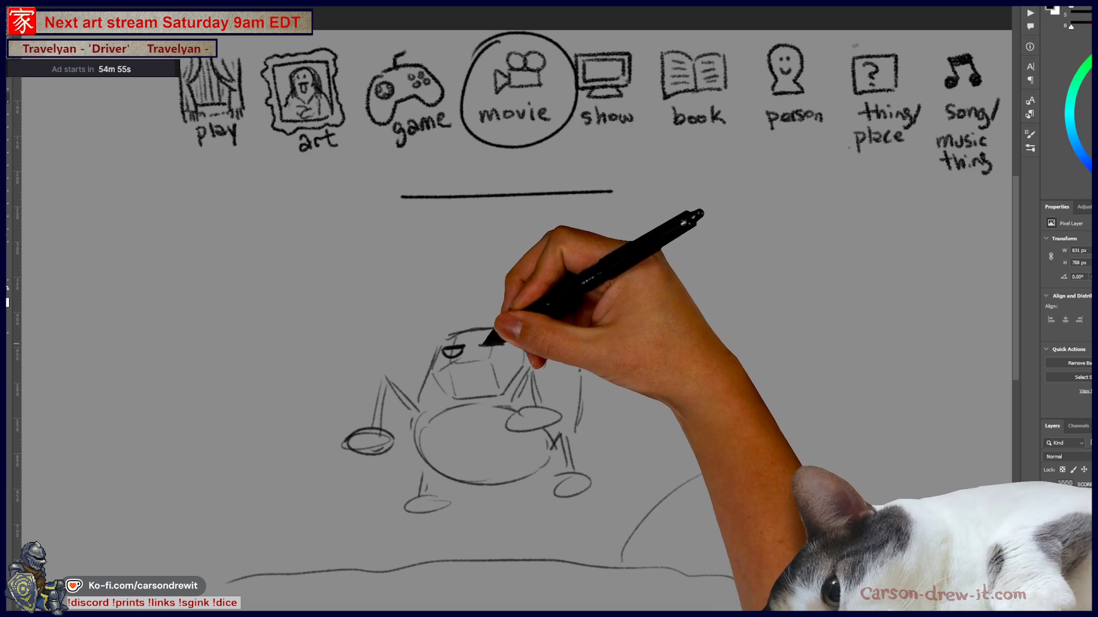
- Add eye detail, sunglasses, a round hand and a longer hill, and start a hint circle
left_click_drag(480, 346, 460, 350)
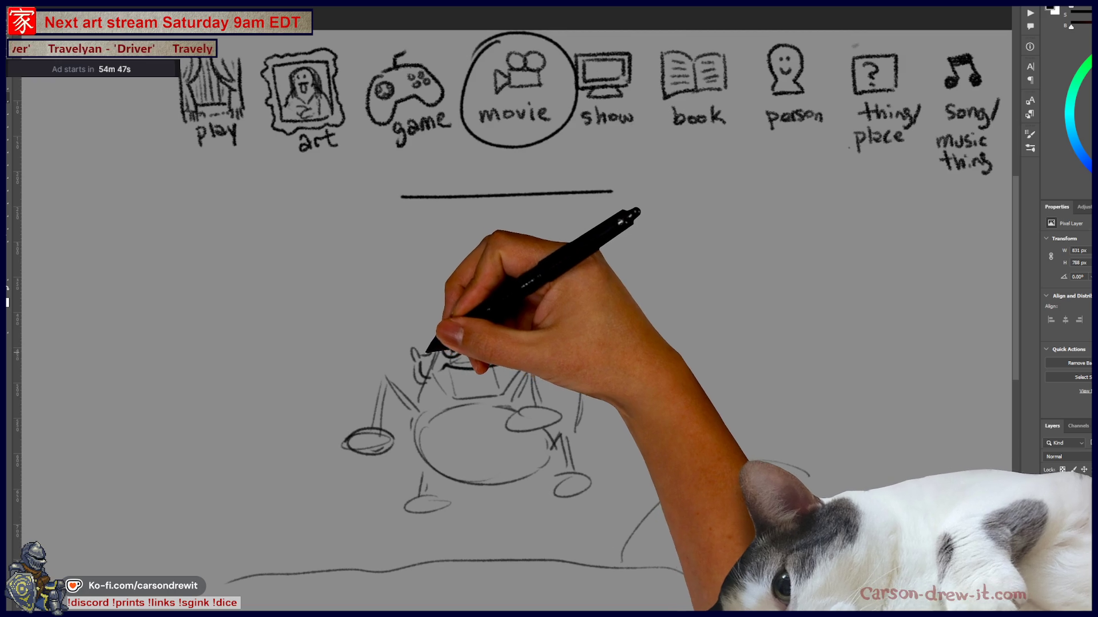
mouse_move(404, 349)
left_mouse_down()
mouse_move(385, 355)
mouse_move(431, 350)
mouse_move(387, 350)
mouse_move(367, 268)
mouse_move(343, 318)
mouse_move(392, 343)
left_mouse_up()
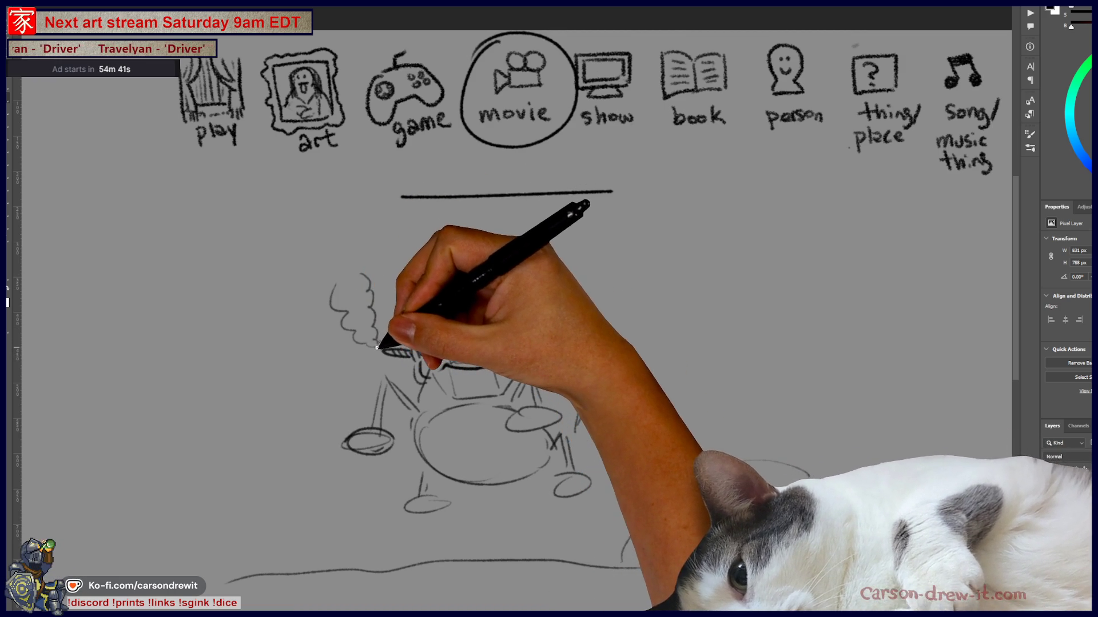
mouse_move(470, 369)
left_mouse_down()
mouse_move(436, 363)
mouse_move(448, 346)
mouse_move(499, 348)
mouse_move(514, 337)
mouse_move(504, 348)
left_mouse_up()
left_click_drag(574, 320, 594, 350)
left_click_drag(718, 467, 809, 476)
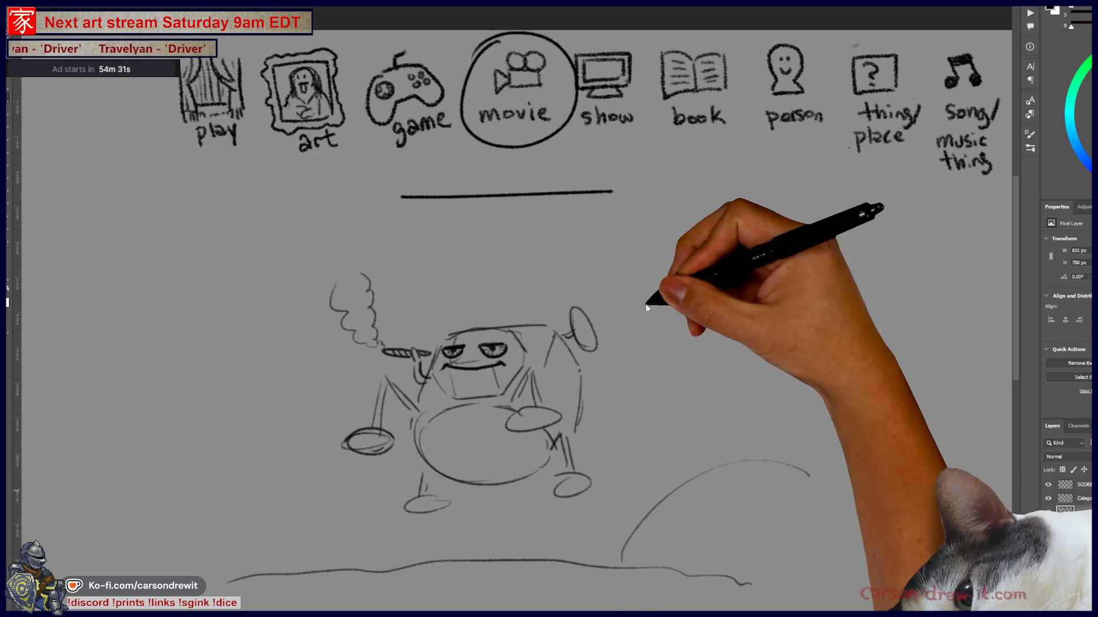
mouse_move(518, 158)
left_mouse_down()
mouse_move(487, 210)
mouse_move(595, 218)
mouse_move(617, 377)
left_mouse_up()
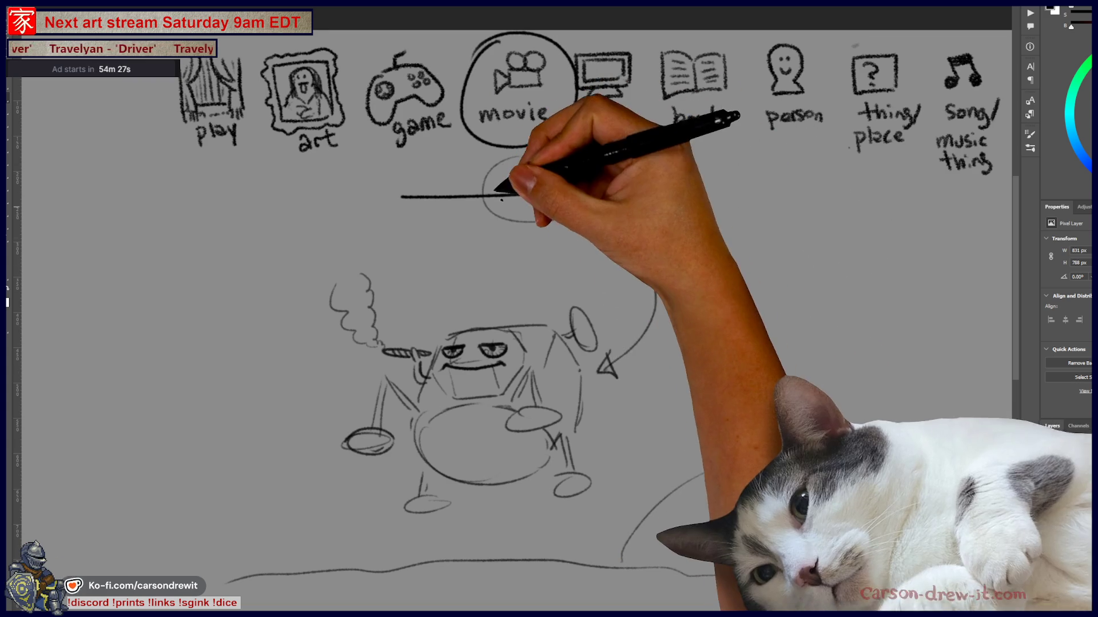
- Draw a second hint circle with an arrow to the creature, and circle its head
mouse_move(443, 172)
left_mouse_down()
mouse_move(461, 163)
mouse_move(423, 320)
mouse_move(436, 327)
left_mouse_up()
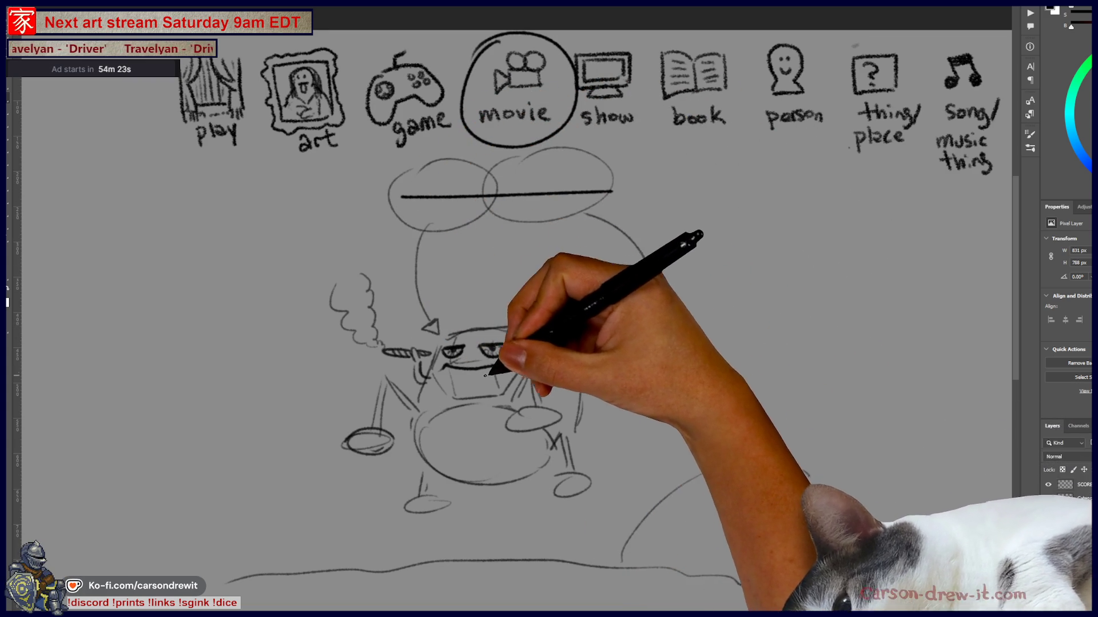
mouse_move(429, 331)
left_mouse_down()
mouse_move(478, 314)
mouse_move(527, 343)
left_mouse_up()
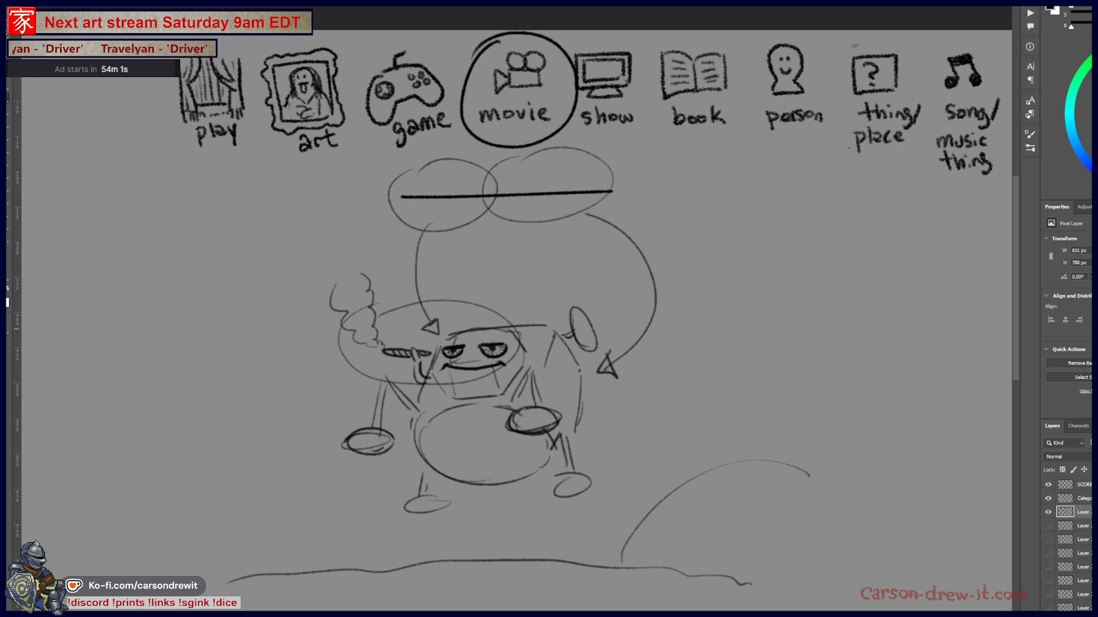
- Turn off the creature sketch layer's visibility in the Layers panel
left_click(1048, 514)
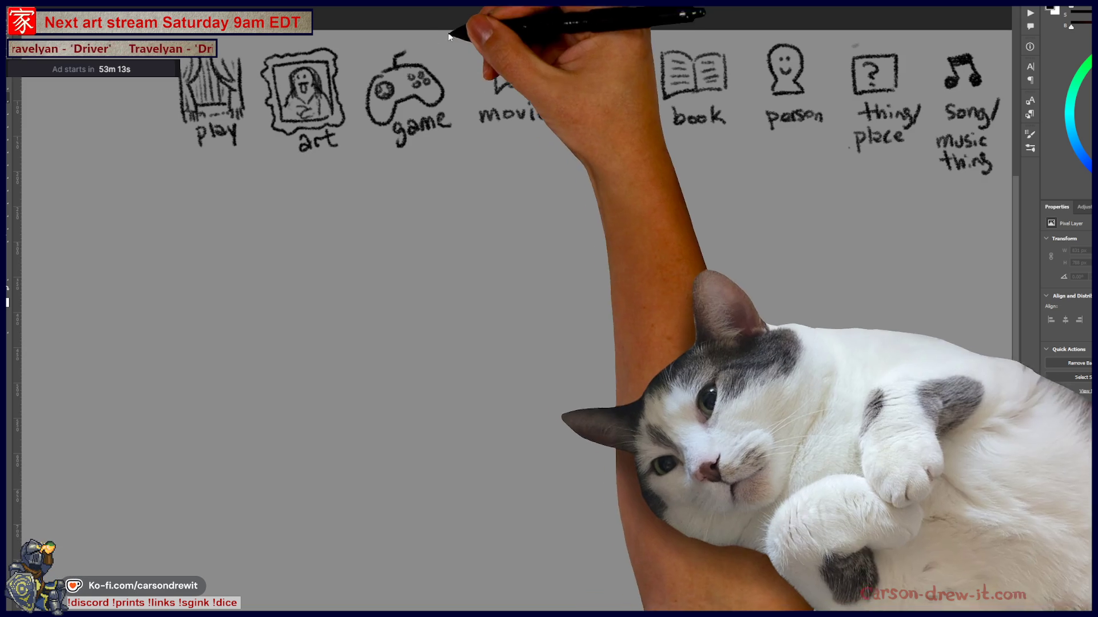
- Circle the movie icon, draw the answer line, and undo the last face stroke
scroll(514, 343, "up", 3)
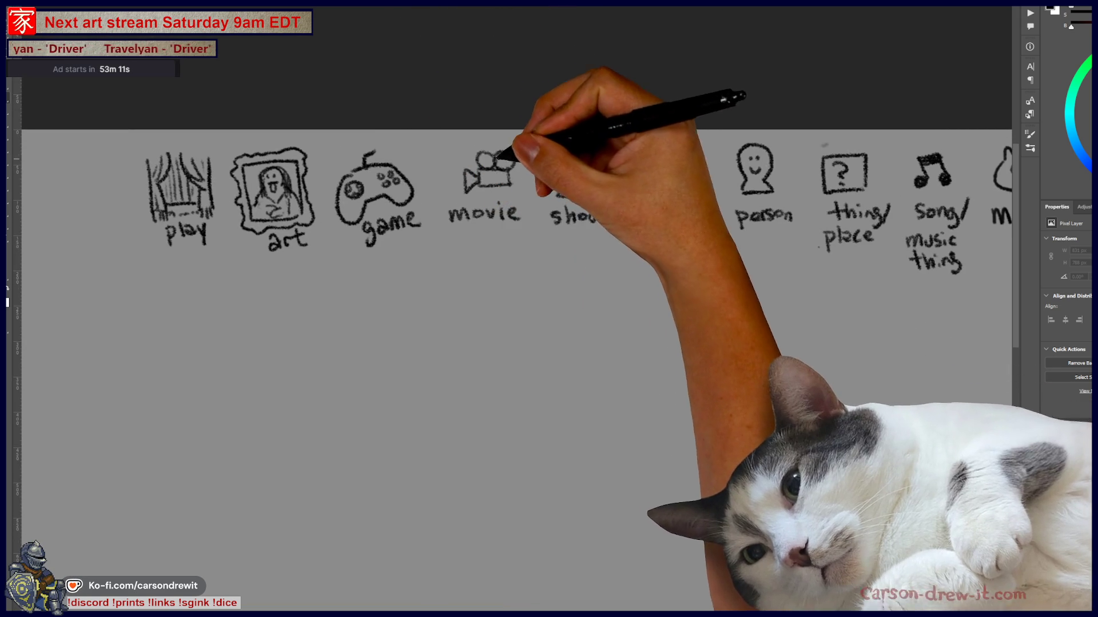
mouse_move(469, 140)
left_mouse_down()
mouse_move(433, 199)
mouse_move(470, 137)
left_mouse_up()
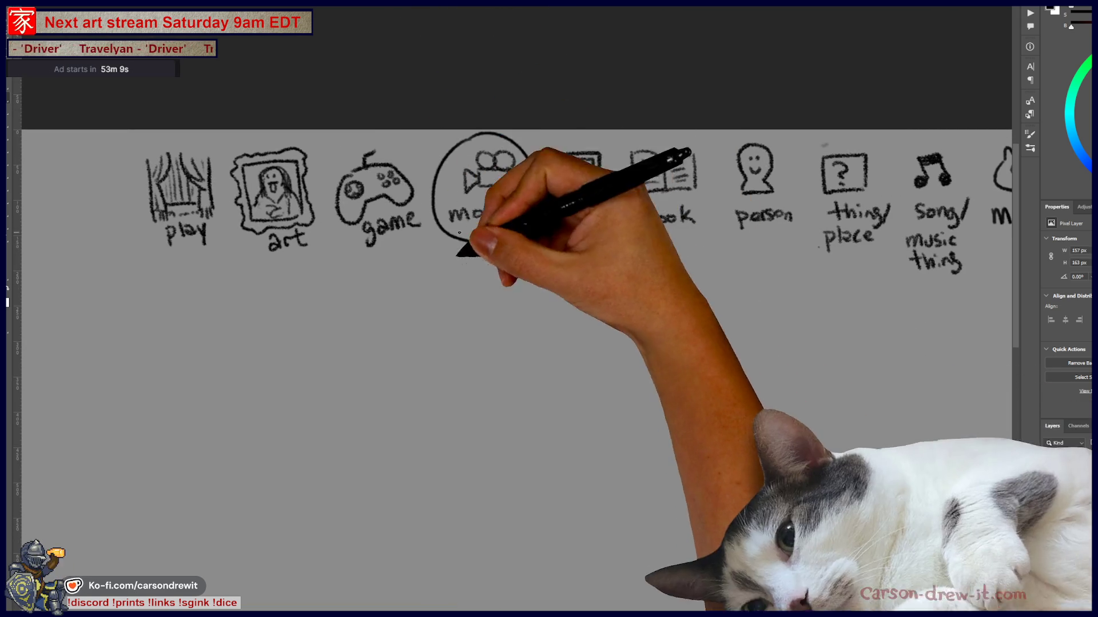
left_click_drag(390, 287, 601, 283)
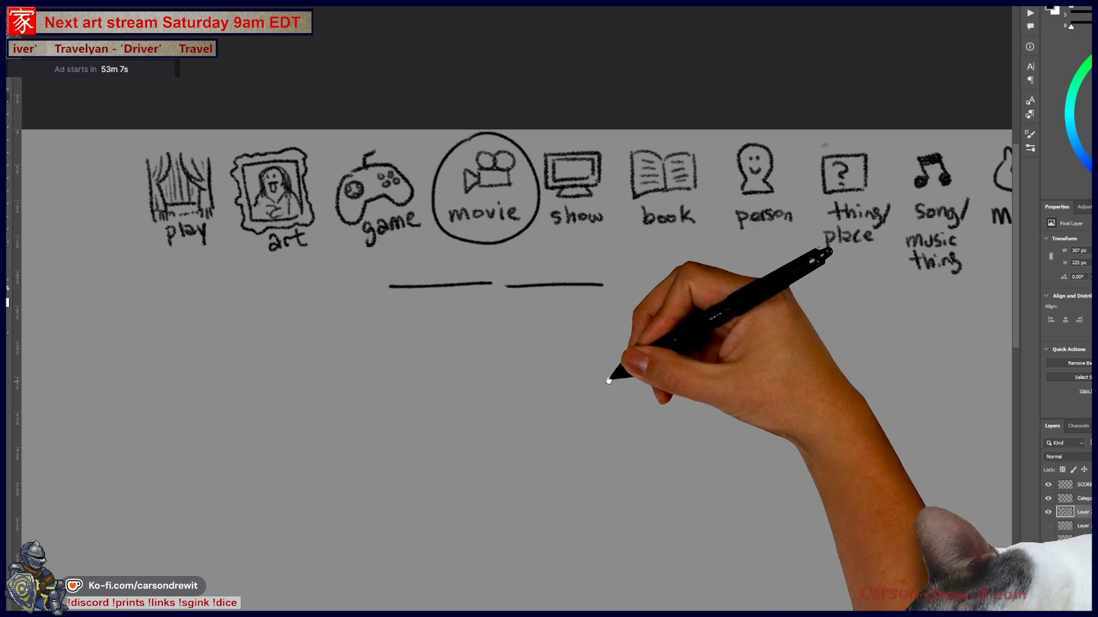
scroll(613, 379, "down", 3)
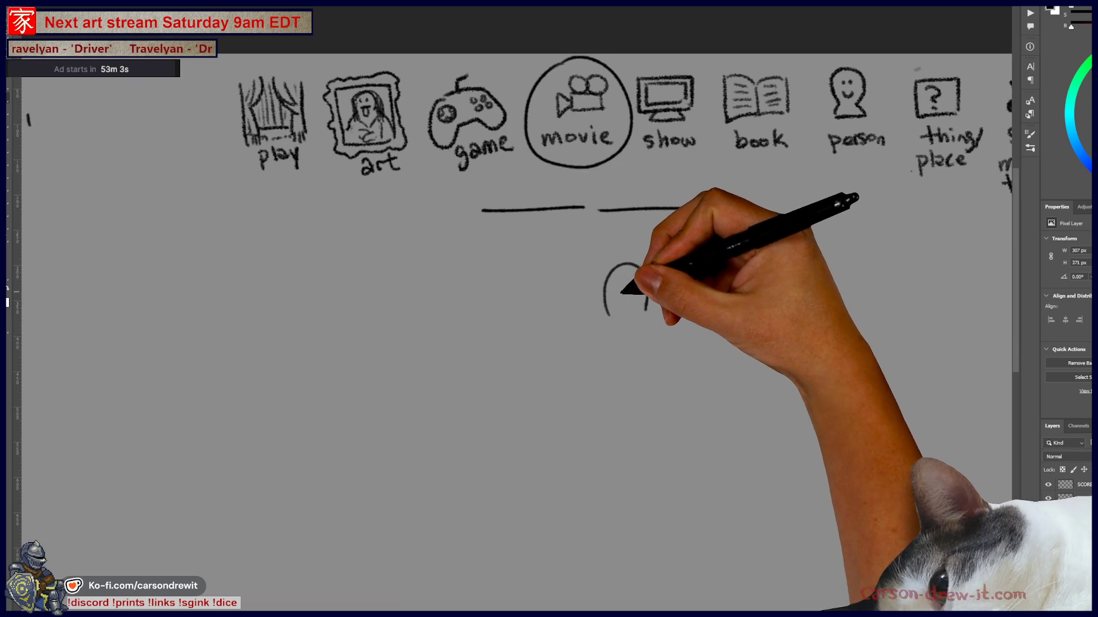
key("ctrl+z")
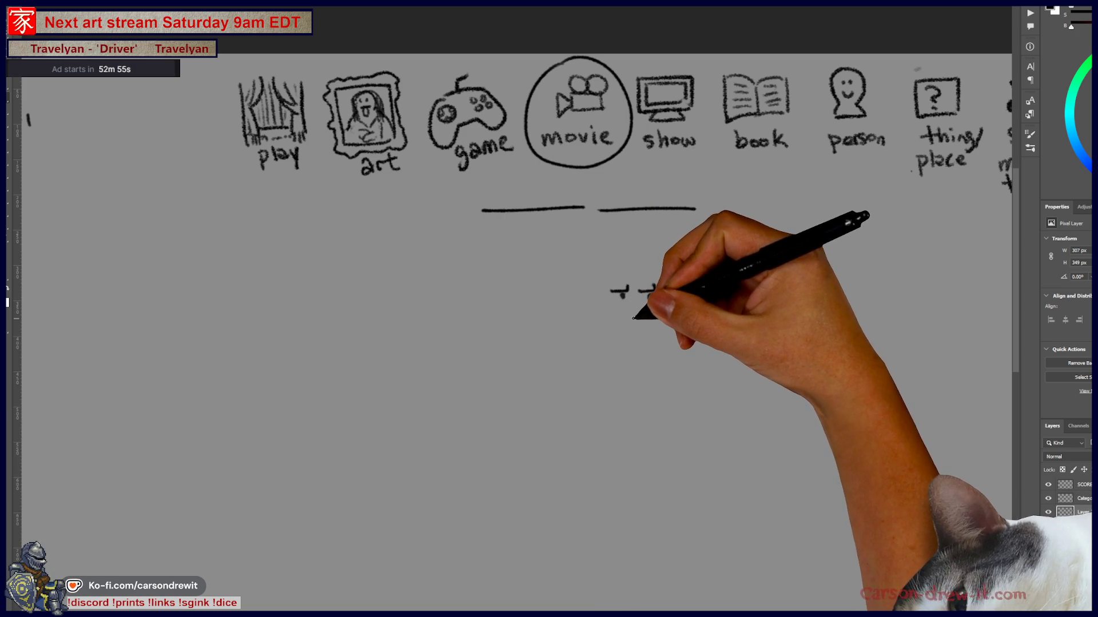
- Sketch the man's frowning face with eyebrows, eyes, mouth, hatched hair and chin
left_click_drag(635, 320, 622, 322)
left_click_drag(642, 291, 655, 291)
left_click_drag(640, 303, 651, 321)
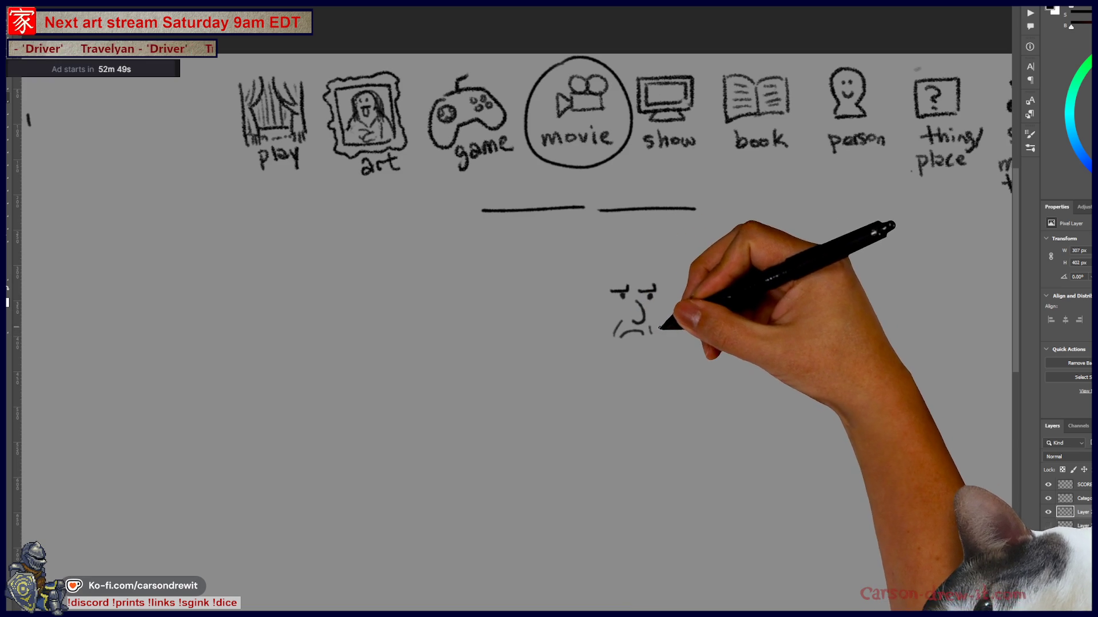
left_click_drag(662, 334, 659, 286)
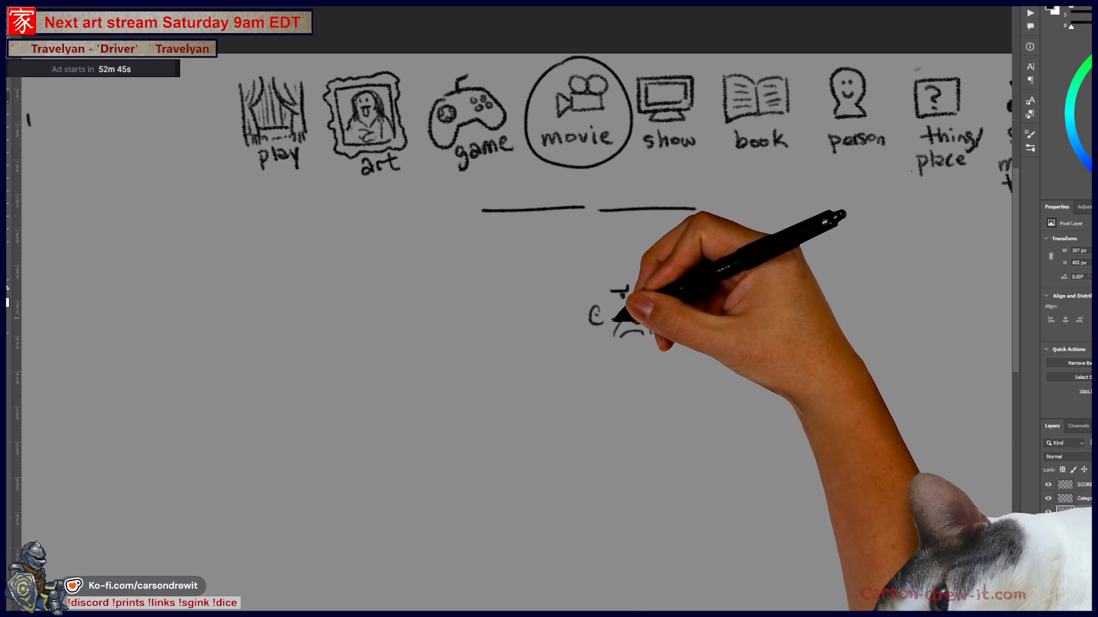
left_click_drag(594, 308, 596, 287)
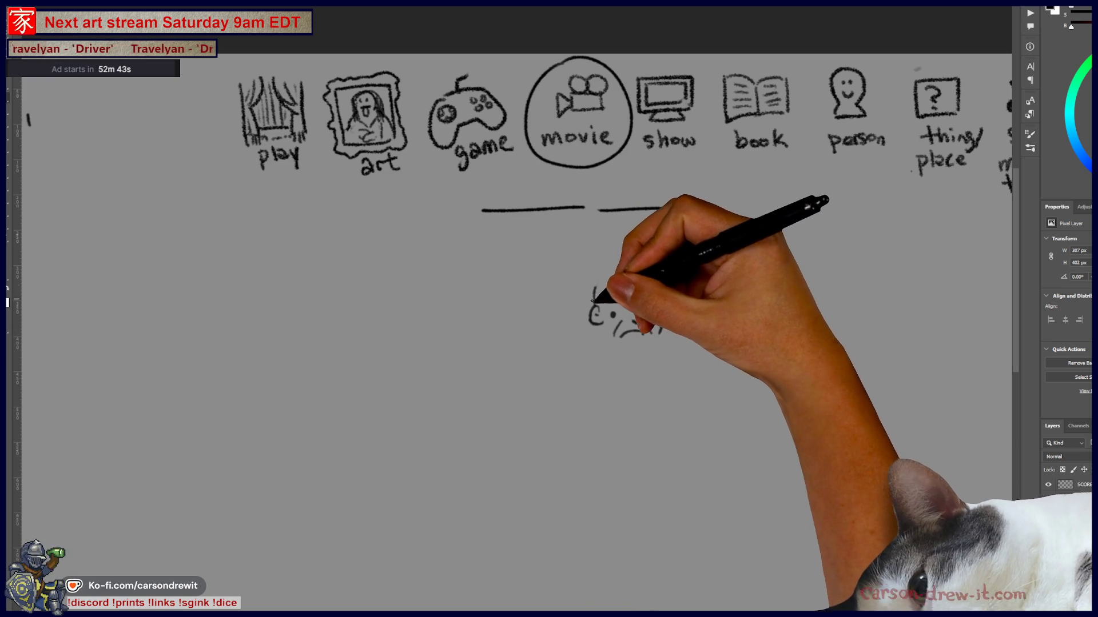
mouse_move(594, 289)
left_mouse_down()
mouse_move(626, 266)
mouse_move(652, 266)
mouse_move(640, 281)
mouse_move(664, 275)
left_mouse_up()
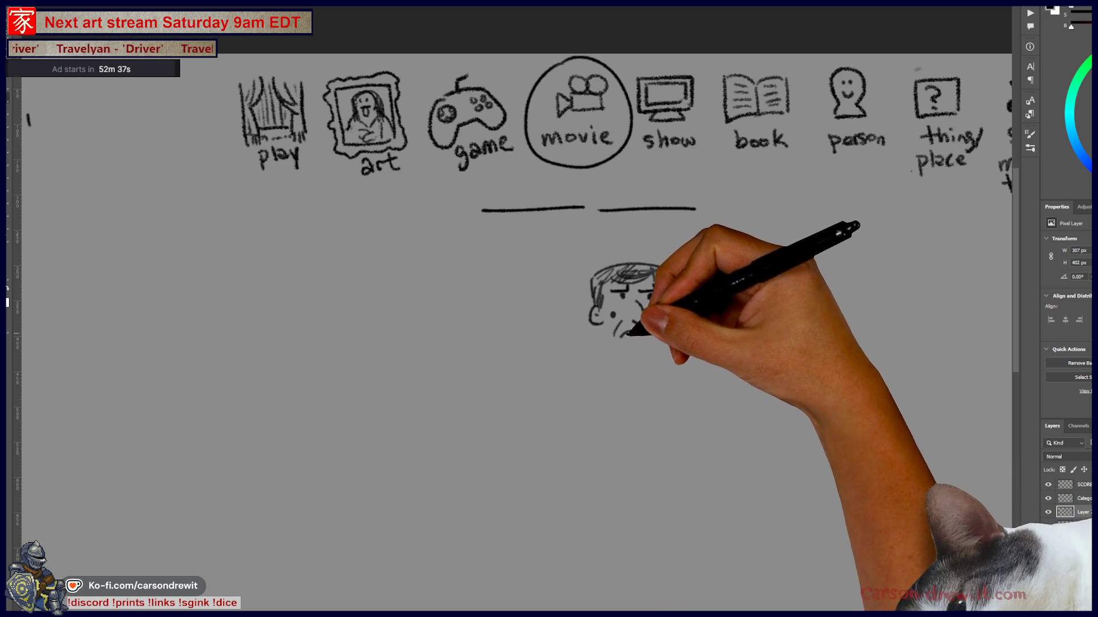
mouse_move(637, 336)
left_mouse_down()
mouse_move(608, 345)
mouse_move(620, 351)
mouse_move(610, 379)
left_mouse_up()
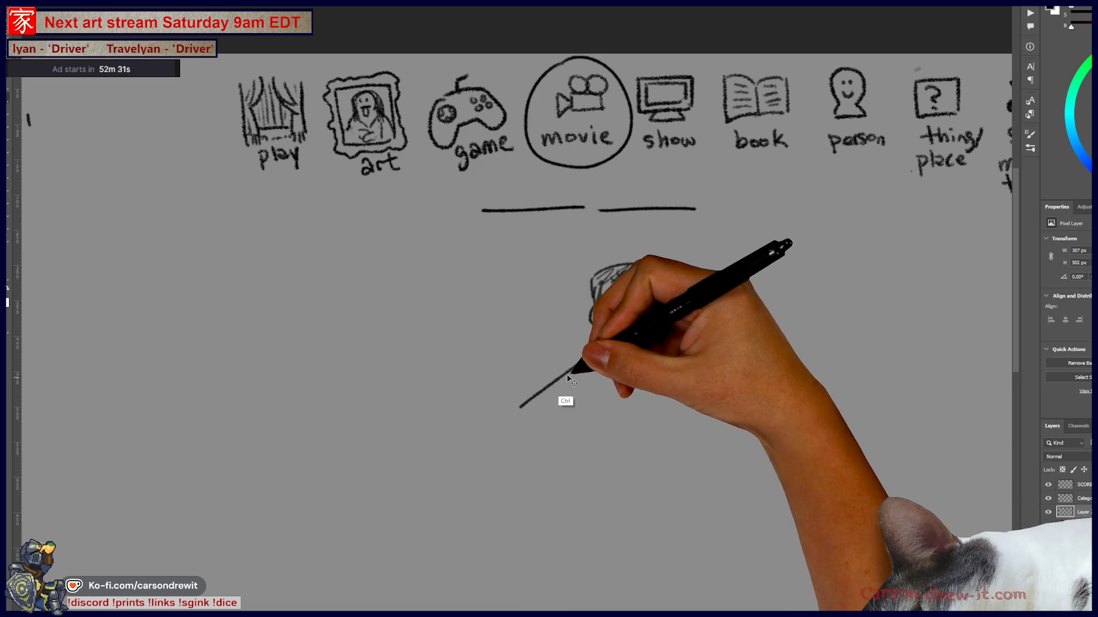
- Draw the man's body outline, including his arm pointing to the left
mouse_move(509, 389)
left_mouse_down()
mouse_move(525, 405)
mouse_move(549, 368)
mouse_move(472, 399)
mouse_move(544, 417)
mouse_move(703, 335)
mouse_move(657, 343)
mouse_move(591, 423)
left_mouse_up()
left_click_drag(579, 371, 581, 400)
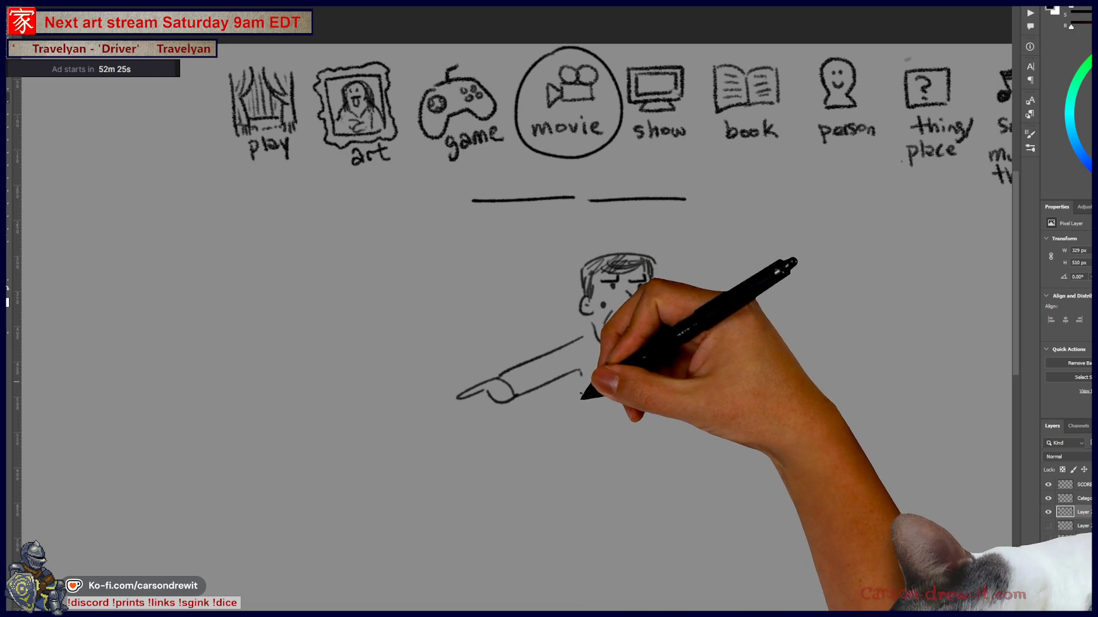
scroll(624, 400, "down", 2)
left_click_drag(652, 289, 664, 346)
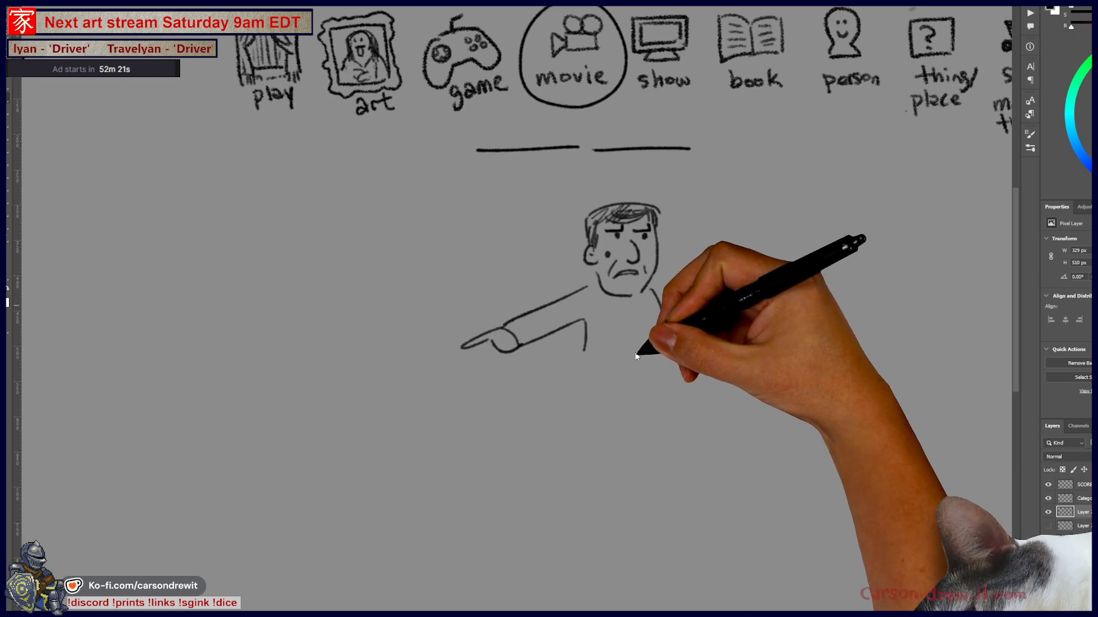
scroll(714, 331, "down", 2)
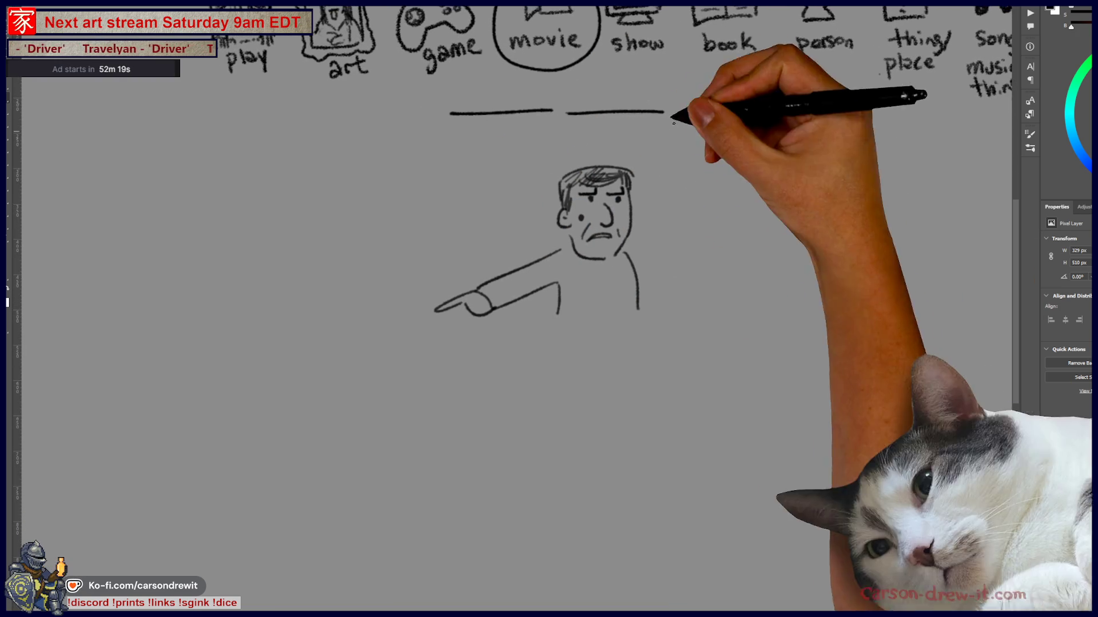
- Draw the woman's head, hair outline, collar and torso to the right of the man
mouse_move(747, 230)
left_mouse_down()
mouse_move(756, 171)
mouse_move(750, 231)
mouse_move(772, 201)
left_mouse_up()
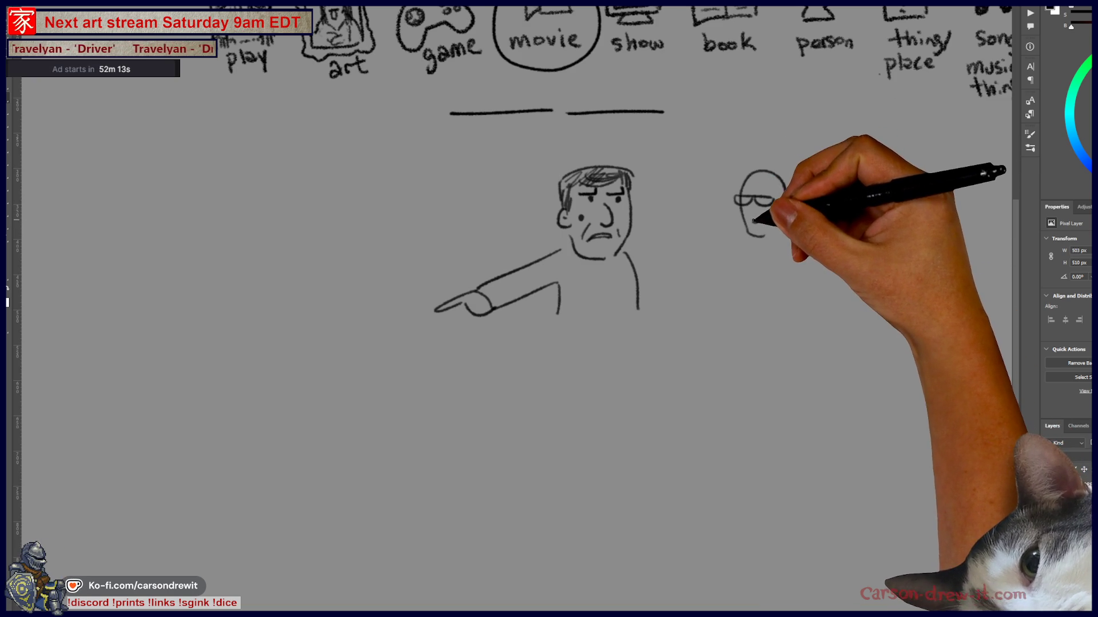
mouse_move(754, 173)
left_mouse_down()
mouse_move(778, 189)
mouse_move(793, 230)
left_mouse_up()
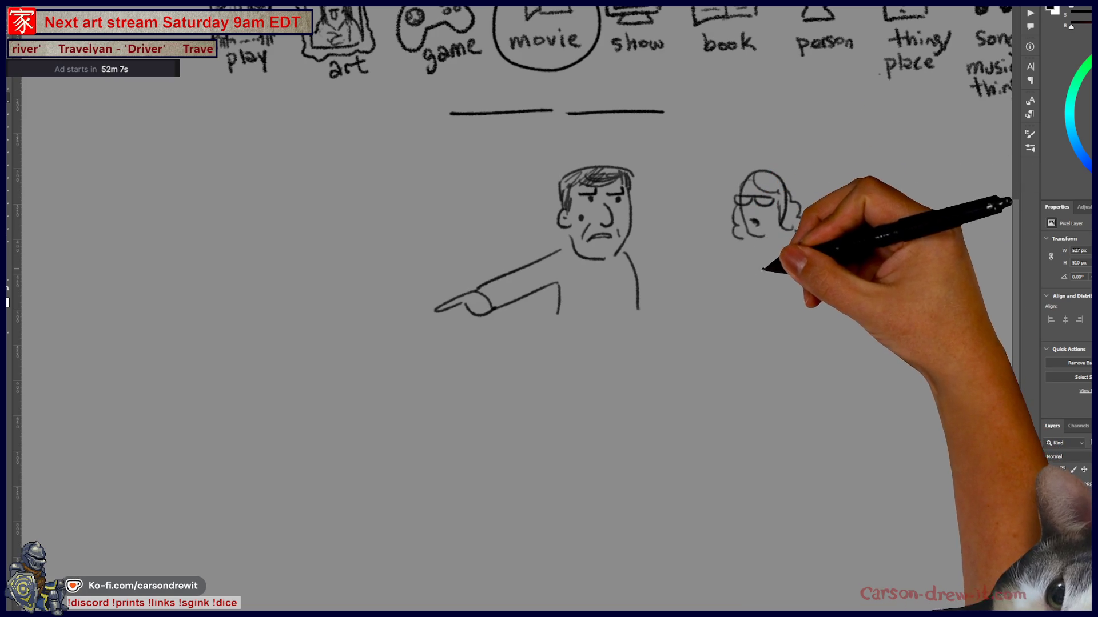
left_click_drag(762, 273, 782, 276)
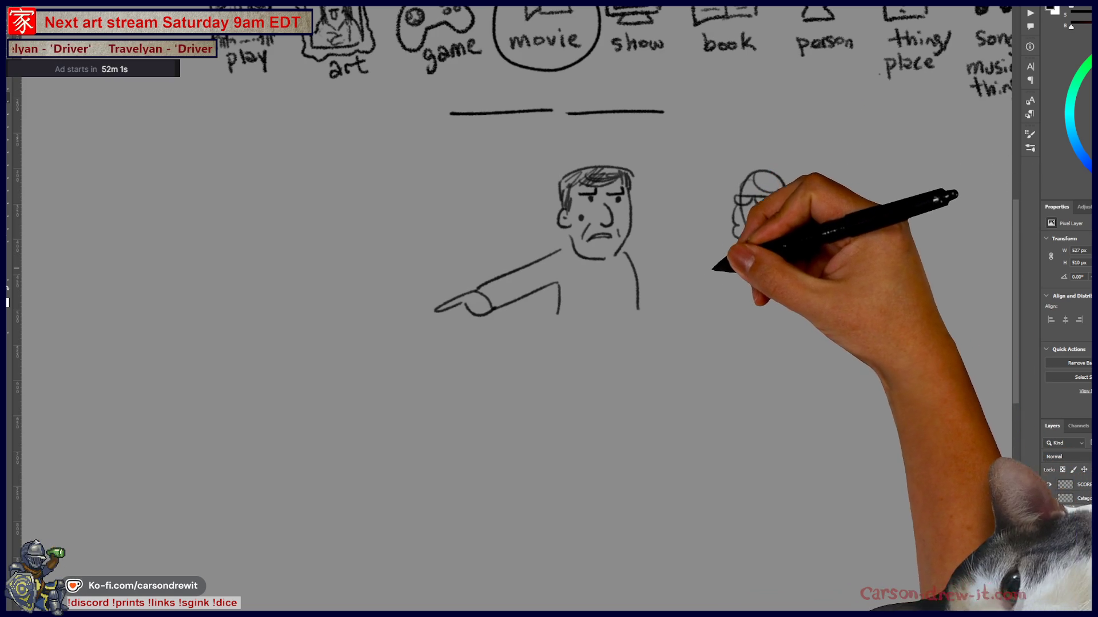
mouse_move(702, 269)
left_mouse_down()
mouse_move(709, 303)
mouse_move(743, 303)
mouse_move(717, 266)
mouse_move(736, 257)
mouse_move(710, 289)
mouse_move(722, 305)
left_mouse_up()
- Add her curly hair, lab-coat details and cup, and begin a microscope at left
left_click_drag(743, 243, 777, 289)
left_click_drag(786, 206, 803, 228)
left_click_drag(800, 246, 811, 304)
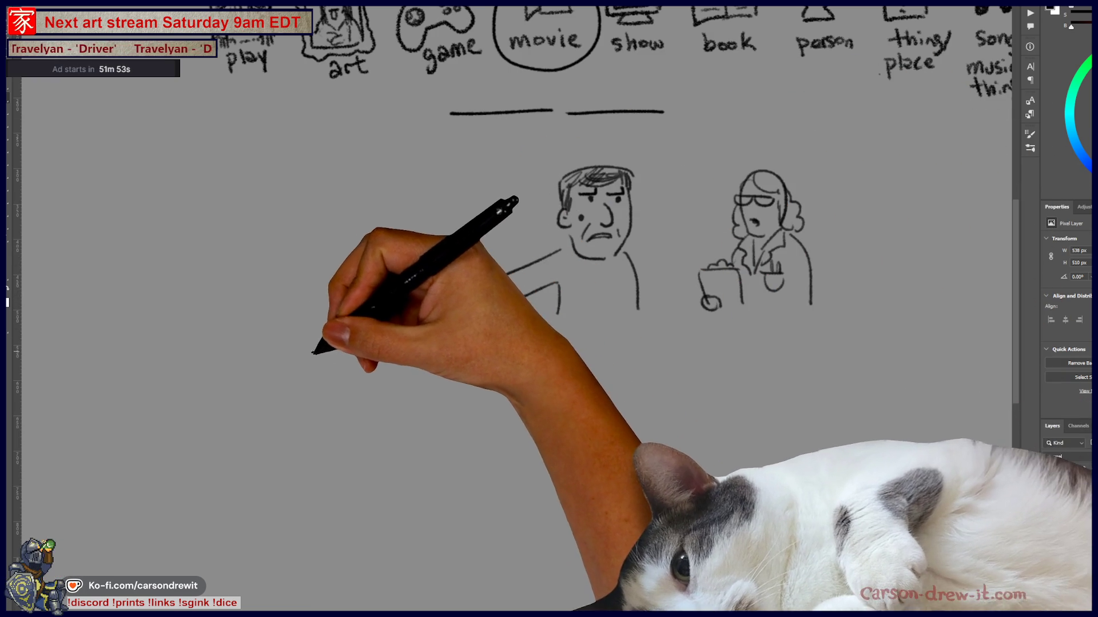
mouse_move(317, 354)
left_mouse_down()
mouse_move(330, 337)
mouse_move(310, 342)
mouse_move(358, 276)
left_mouse_up()
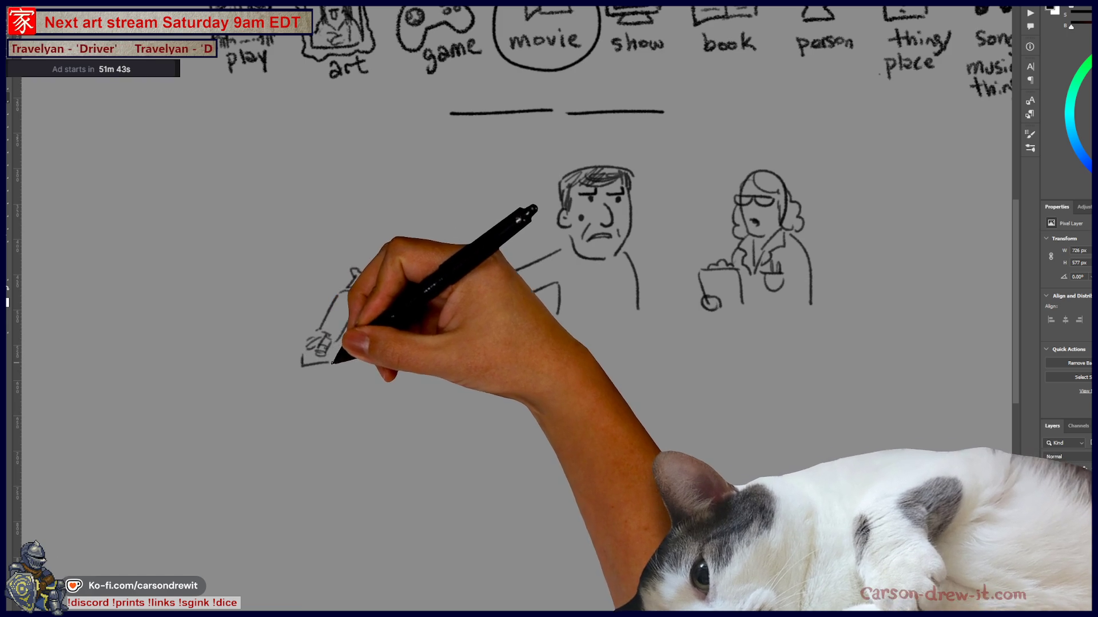
- Finish the microscope and draw a CRT monitor with screen text lines and a base
left_click_drag(343, 345, 359, 369)
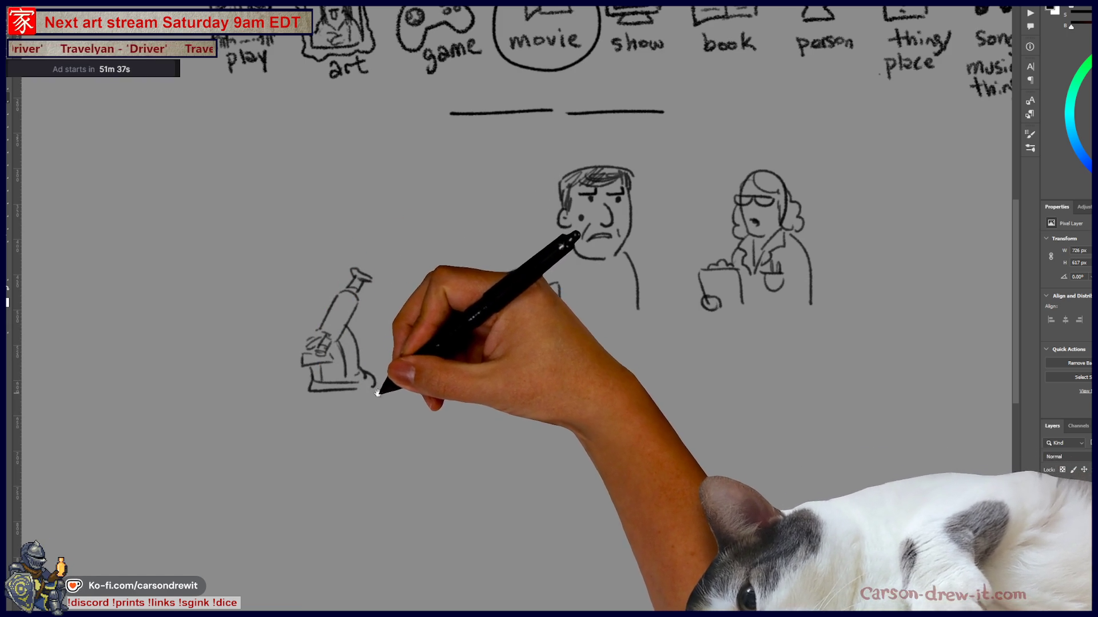
mouse_move(313, 276)
left_mouse_down()
mouse_move(341, 353)
mouse_move(397, 259)
left_mouse_up()
mouse_move(342, 352)
left_mouse_down()
mouse_move(400, 318)
mouse_move(400, 260)
left_mouse_up()
mouse_move(305, 258)
left_mouse_down()
mouse_move(392, 235)
mouse_move(415, 324)
mouse_move(347, 361)
mouse_move(327, 358)
left_mouse_up()
mouse_move(334, 239)
left_mouse_down()
mouse_move(290, 260)
mouse_move(287, 357)
left_mouse_up()
mouse_move(336, 237)
left_mouse_down()
mouse_move(245, 275)
mouse_move(228, 320)
mouse_move(283, 349)
left_mouse_up()
mouse_move(347, 285)
left_mouse_down()
mouse_move(362, 287)
mouse_move(350, 314)
mouse_move(387, 284)
mouse_move(378, 309)
left_mouse_up()
mouse_move(275, 358)
left_mouse_down()
mouse_move(282, 372)
mouse_move(366, 379)
left_mouse_up()
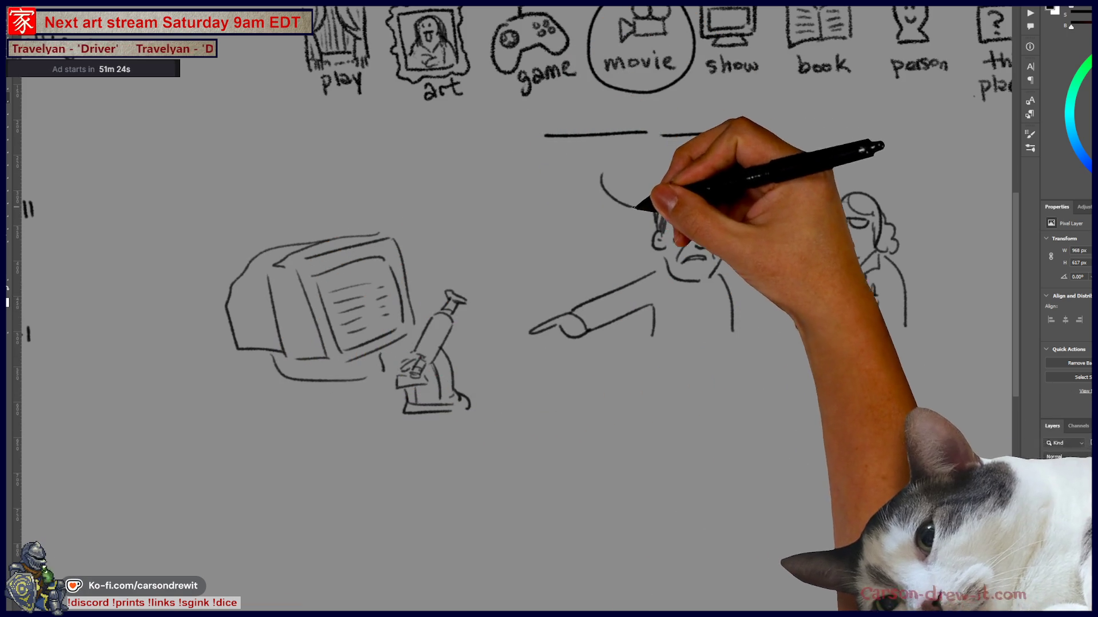
- Draw a speech bubble from the man around the blanks, his pointing hand, and the woman's clipboard
left_click_drag(632, 205, 558, 110)
left_click_drag(624, 170, 779, 145)
left_click_drag(661, 133, 756, 133)
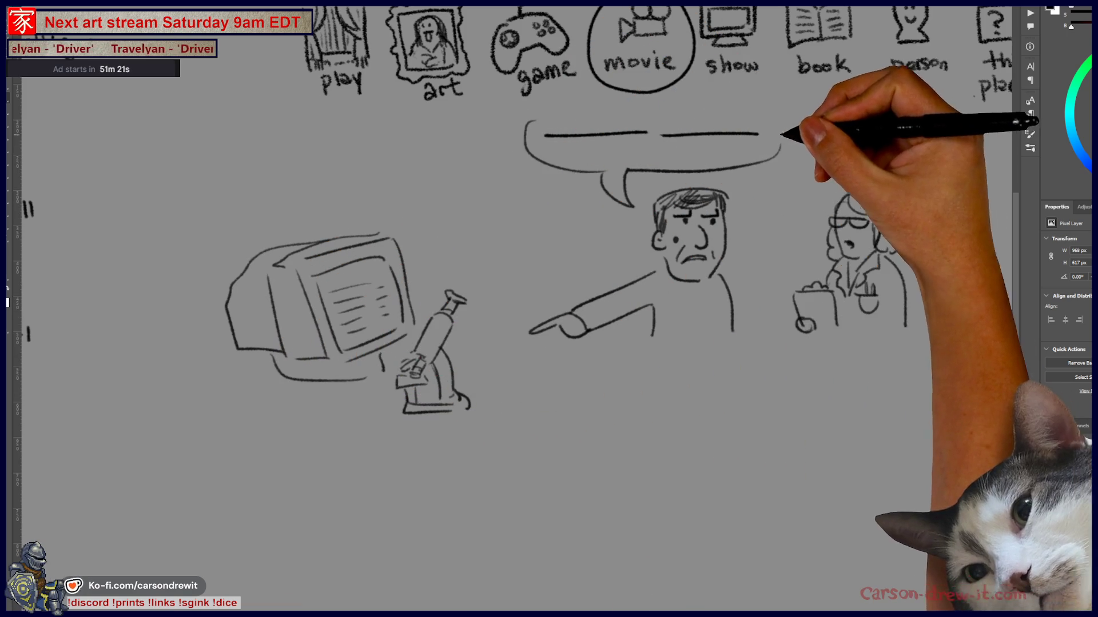
mouse_move(335, 334)
left_mouse_down()
mouse_move(431, 336)
mouse_move(568, 490)
left_mouse_up()
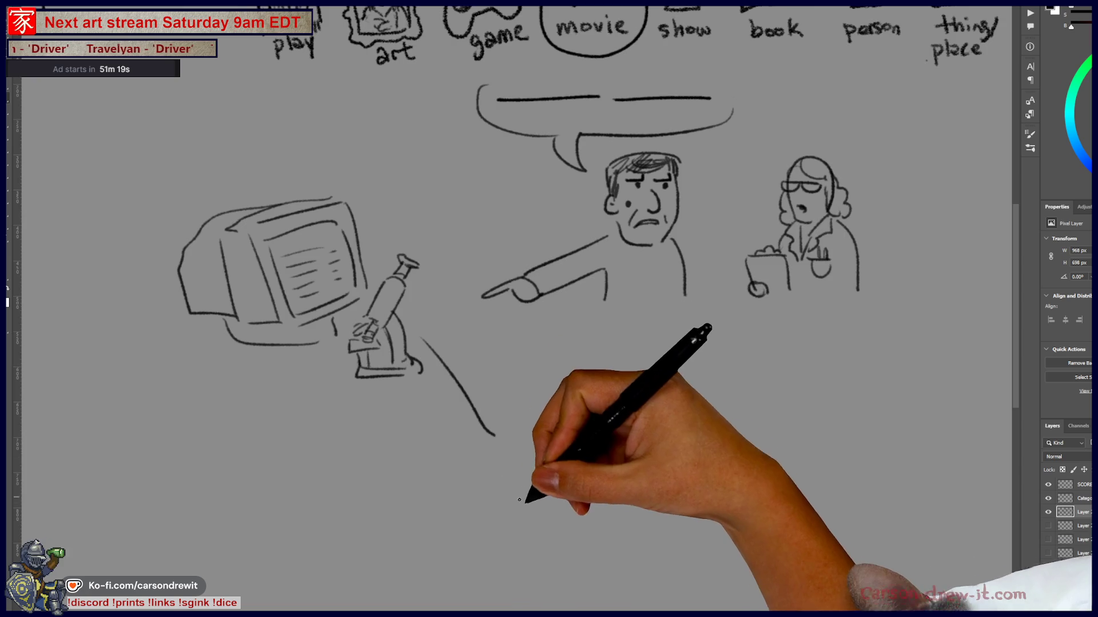
left_click_drag(519, 441, 561, 502)
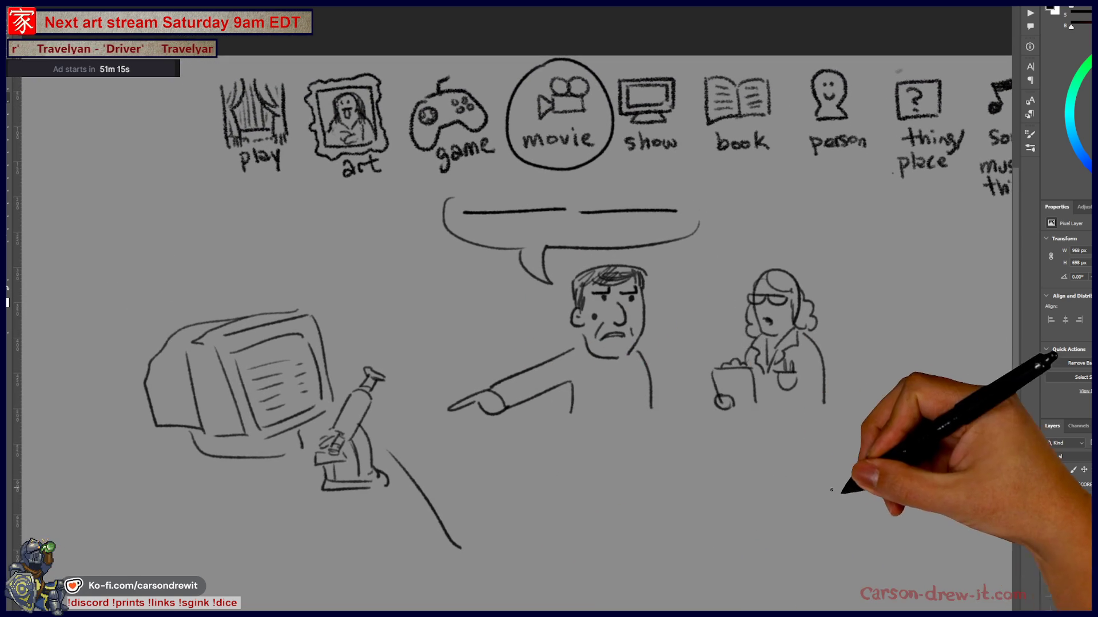
left_click_drag(711, 366, 824, 403)
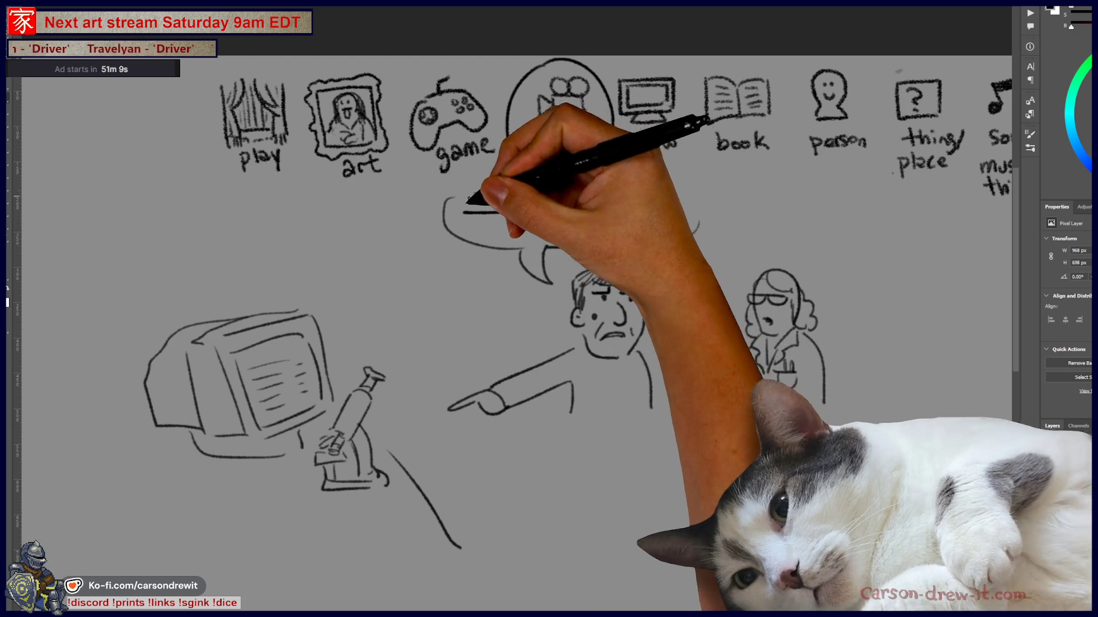
- Circle both answer blanks and draw an arrow from the first one to the monitor
mouse_move(503, 178)
left_mouse_down()
mouse_move(478, 239)
mouse_move(394, 359)
mouse_move(405, 362)
left_mouse_up()
mouse_move(470, 226)
left_mouse_down()
mouse_move(331, 325)
mouse_move(340, 340)
left_mouse_up()
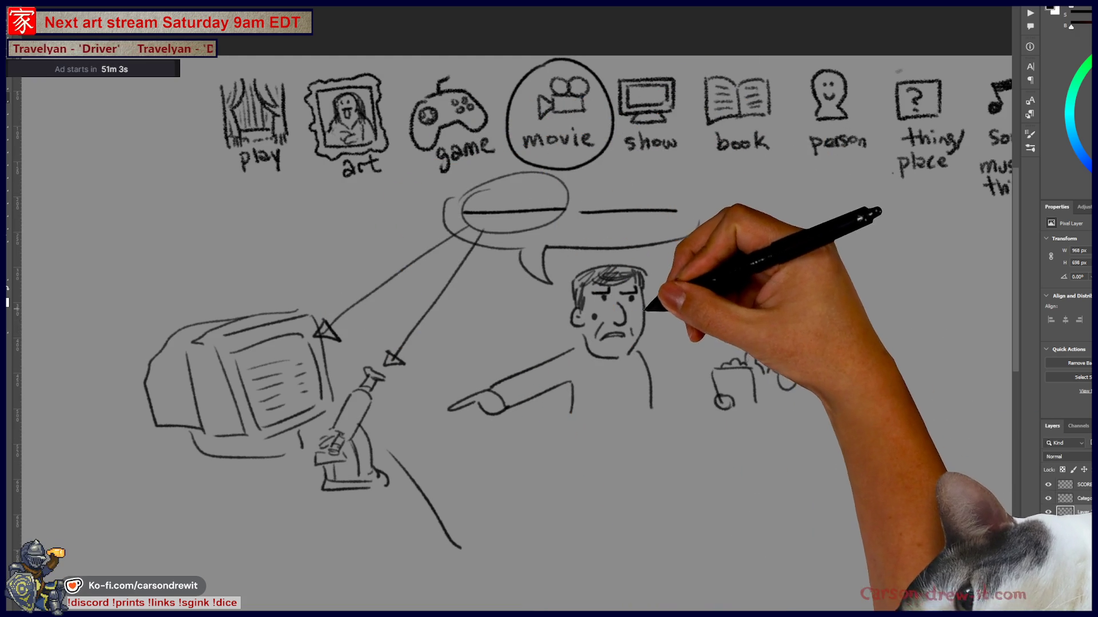
left_click_drag(683, 207, 609, 184)
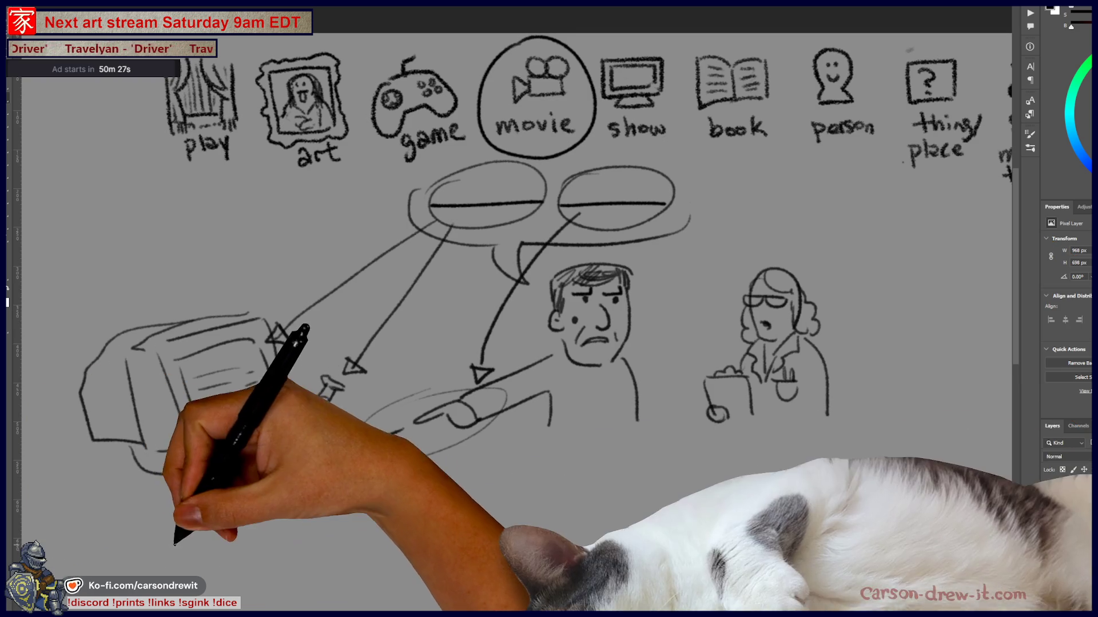
- Sketch a three-tube test-tube rack, fill the monitor with text lines, and draw the man's leg
left_click_drag(197, 504, 203, 546)
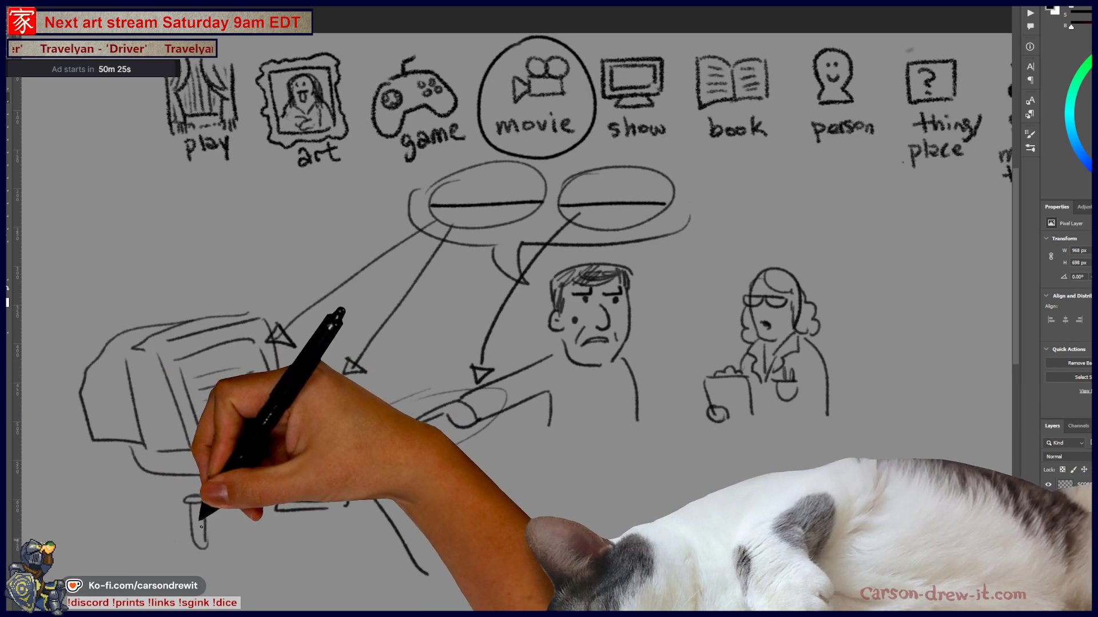
left_click_drag(153, 504, 159, 551)
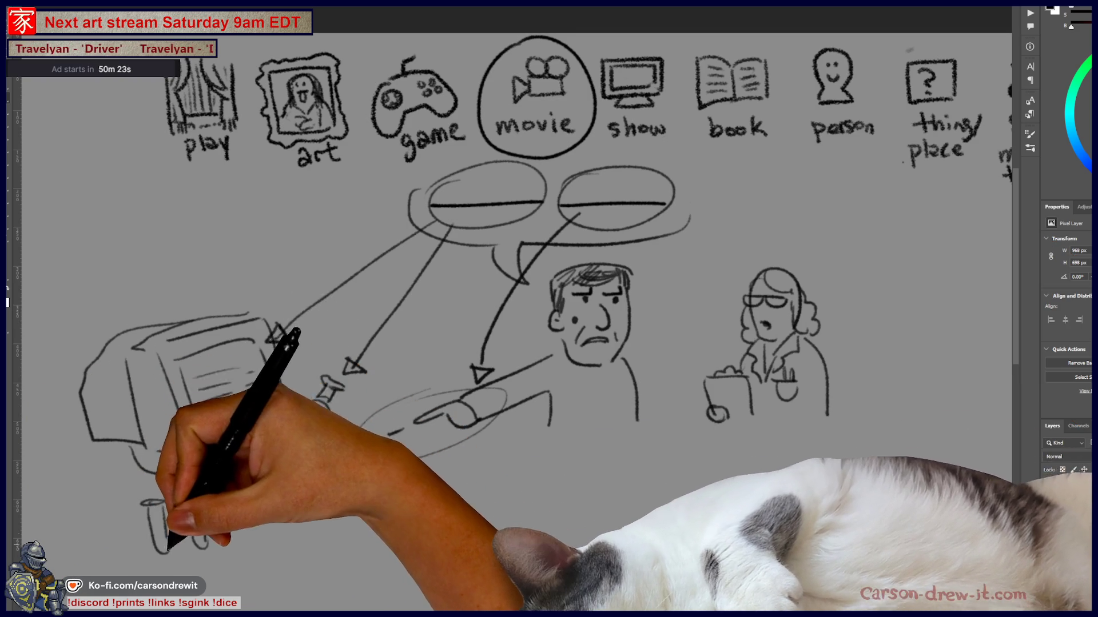
mouse_move(102, 504)
left_mouse_down()
mouse_move(129, 502)
mouse_move(120, 554)
left_mouse_up()
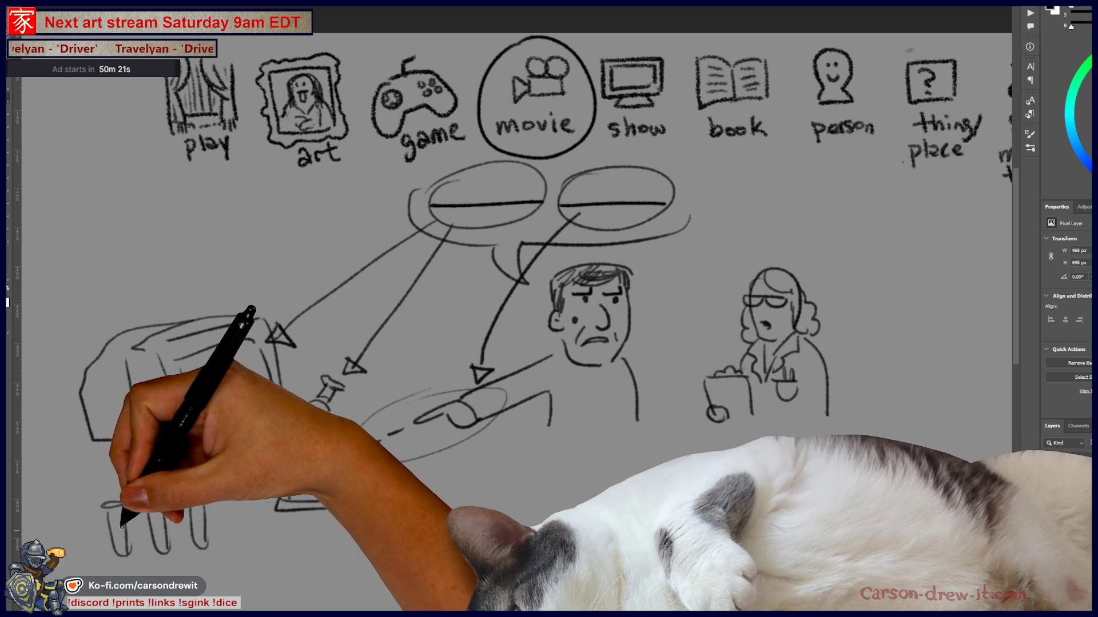
left_click_drag(197, 382, 226, 377)
mouse_move(200, 397)
left_mouse_down()
mouse_move(252, 390)
mouse_move(257, 403)
left_mouse_up()
left_click_drag(212, 422, 246, 418)
left_click_drag(334, 492, 346, 506)
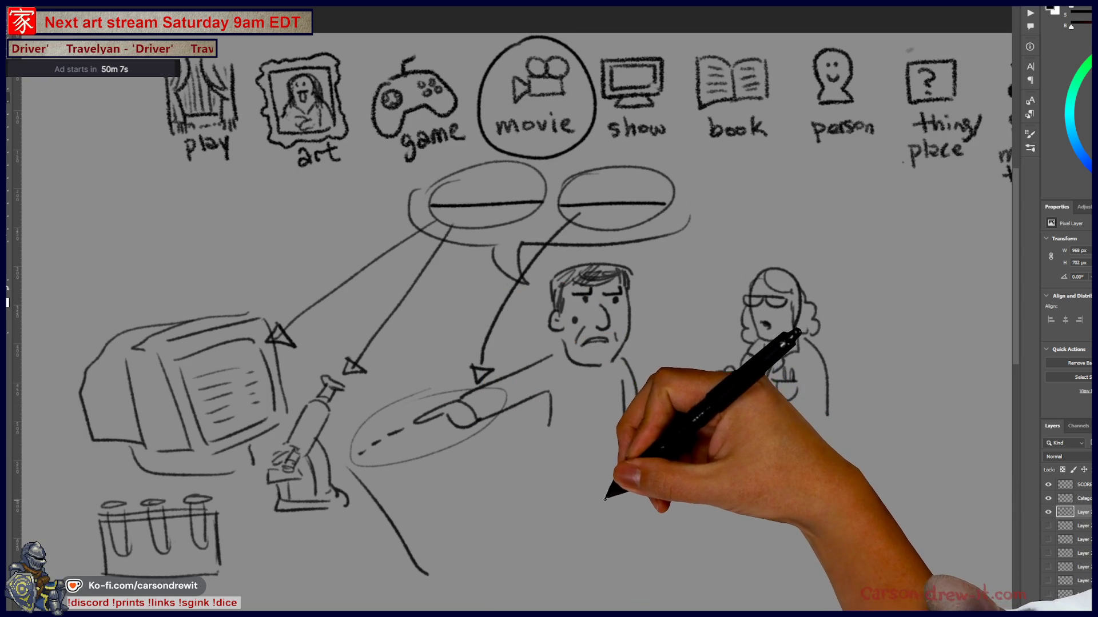
left_click_drag(548, 439, 552, 506)
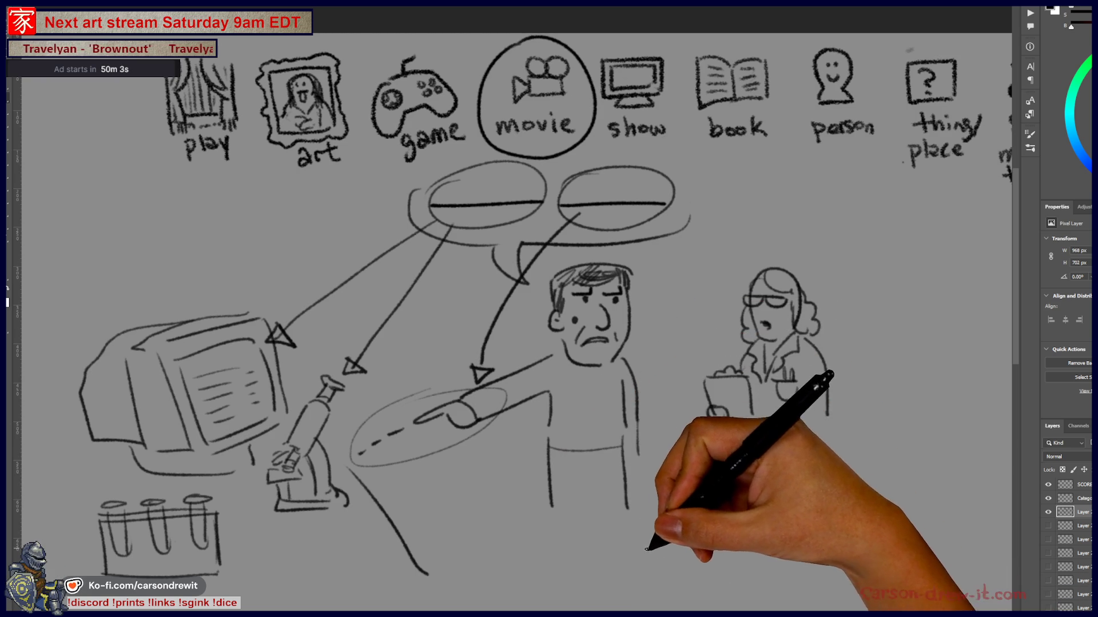
- Circle the man's pointing hand and draw an arrow to it
left_click_drag(560, 518, 621, 537)
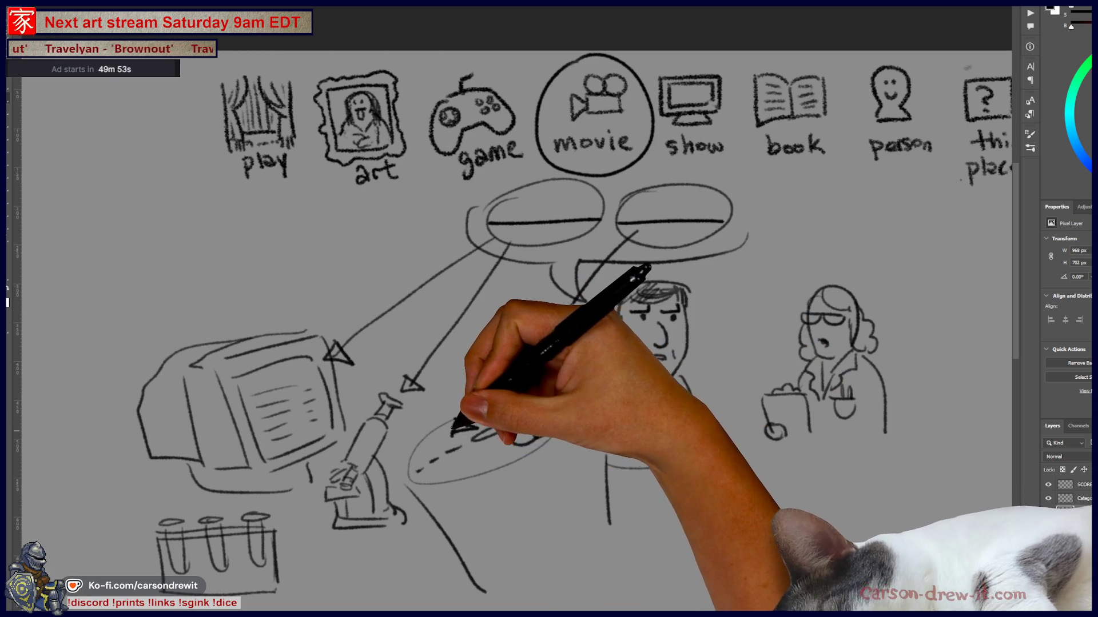
mouse_move(420, 486)
left_mouse_down()
mouse_move(380, 453)
mouse_move(503, 452)
mouse_move(520, 475)
left_mouse_up()
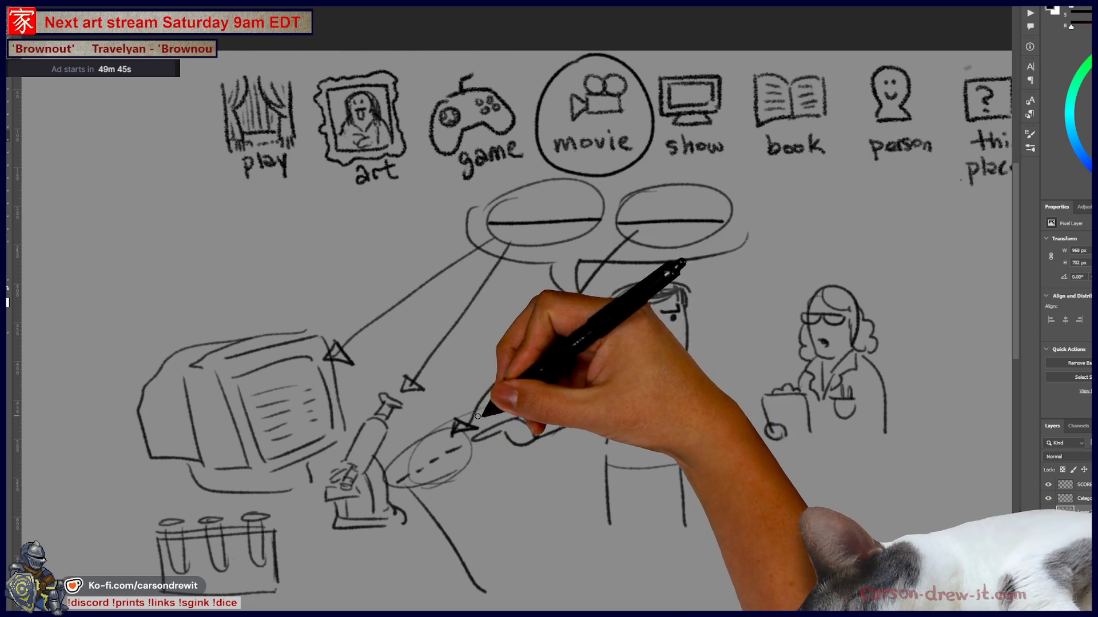
left_click_drag(591, 554, 562, 547)
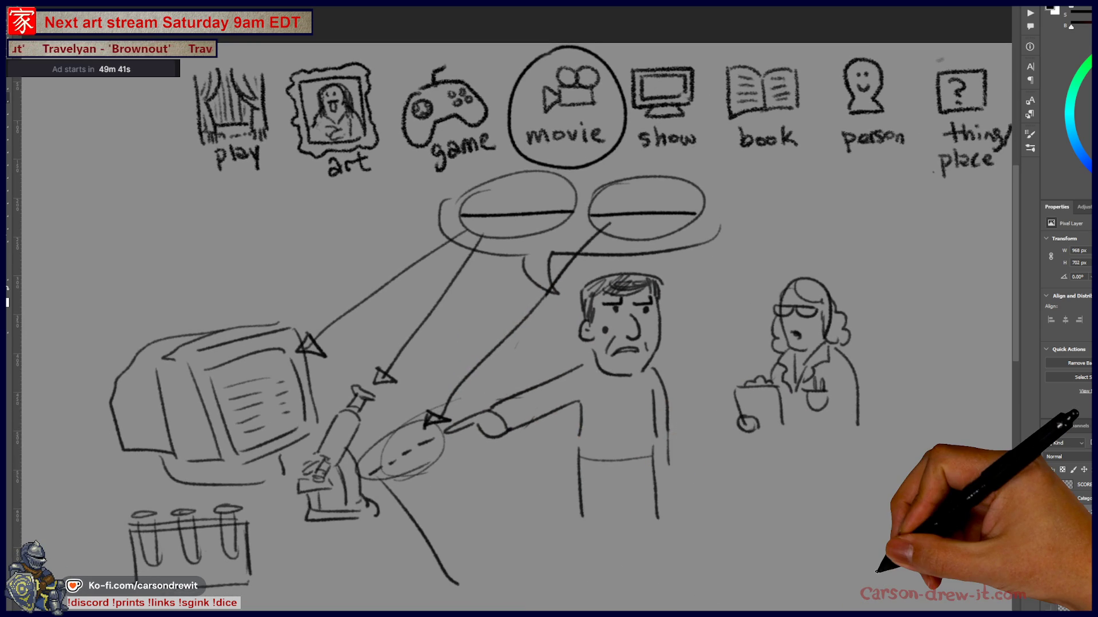
- Draw a large loop enclosing the computer, microscope and test tubes
key("ctrl+minus")
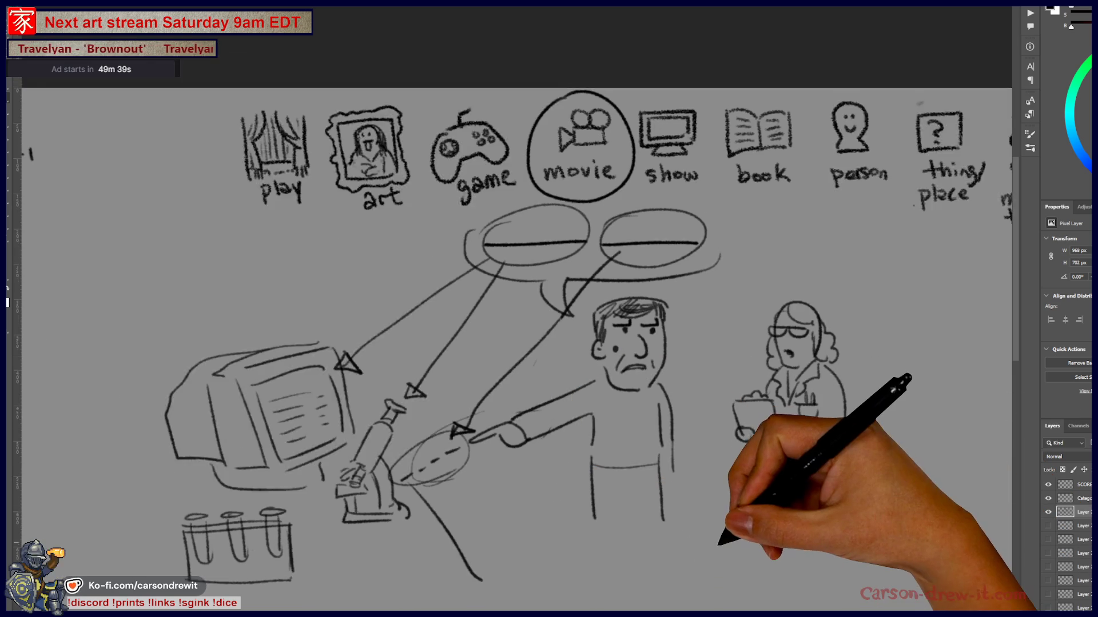
scroll(729, 540, "up", 1)
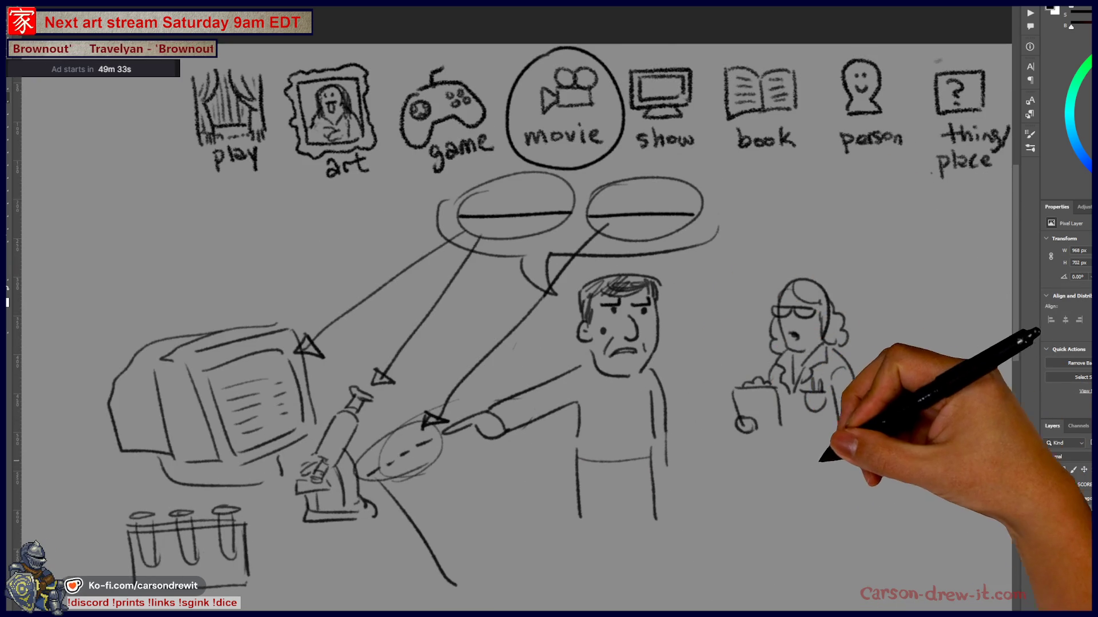
left_click_drag(826, 459, 772, 456)
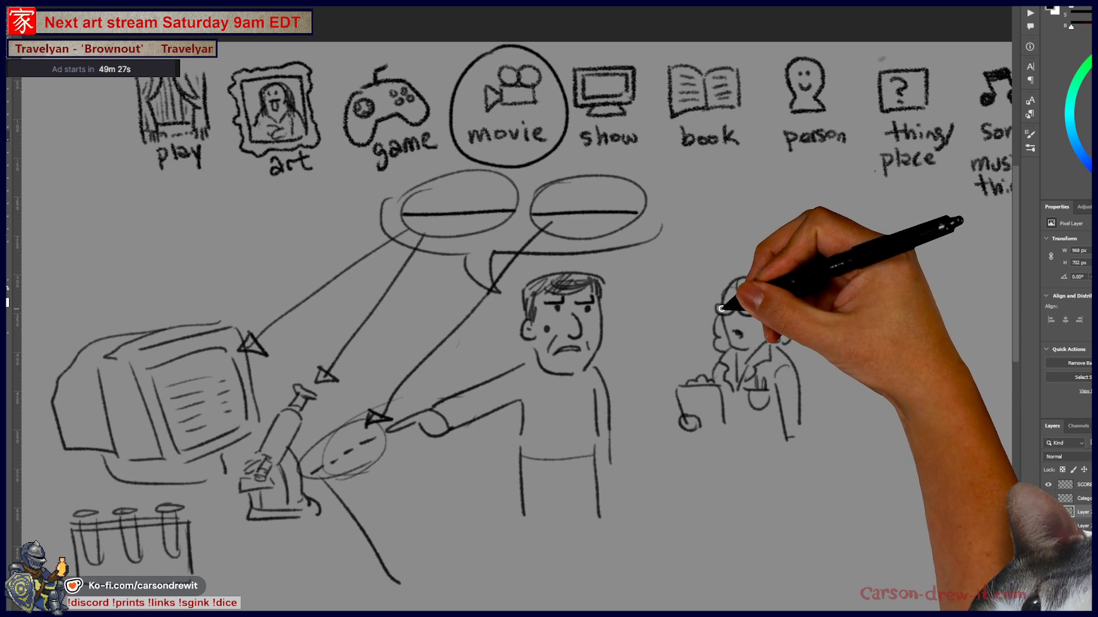
left_click_drag(759, 499, 789, 484)
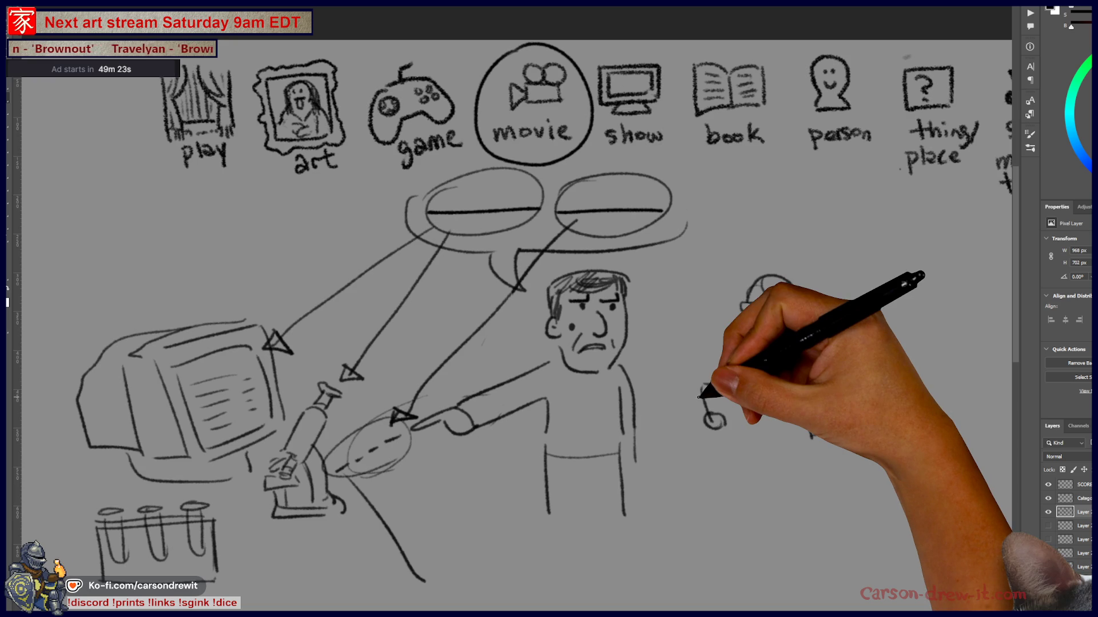
left_click_drag(563, 454, 711, 421)
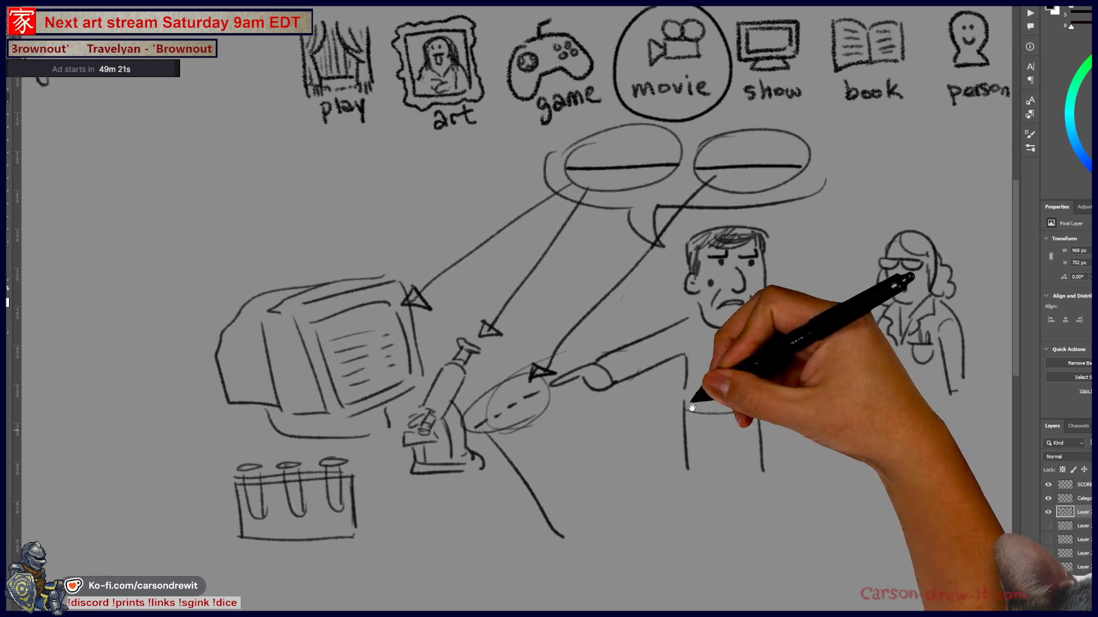
mouse_move(478, 301)
left_mouse_down()
mouse_move(160, 305)
mouse_move(466, 490)
mouse_move(367, 208)
mouse_move(465, 306)
mouse_move(411, 282)
mouse_move(409, 303)
left_mouse_up()
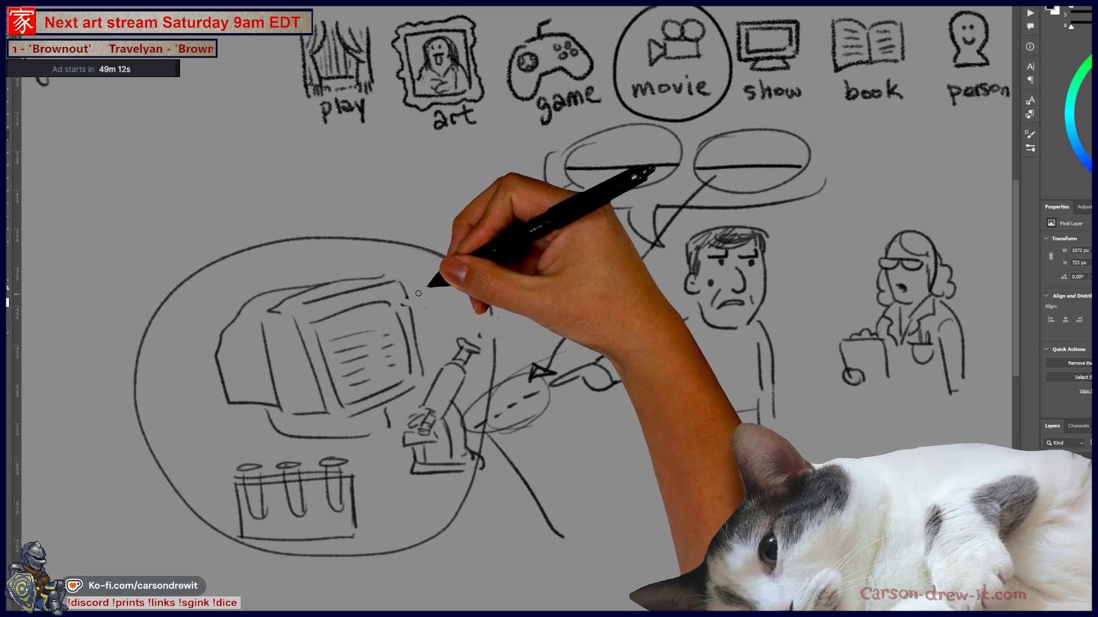
- Add an arrowhead where the new arrow meets the big circle's top edge
left_click_drag(466, 235, 480, 255)
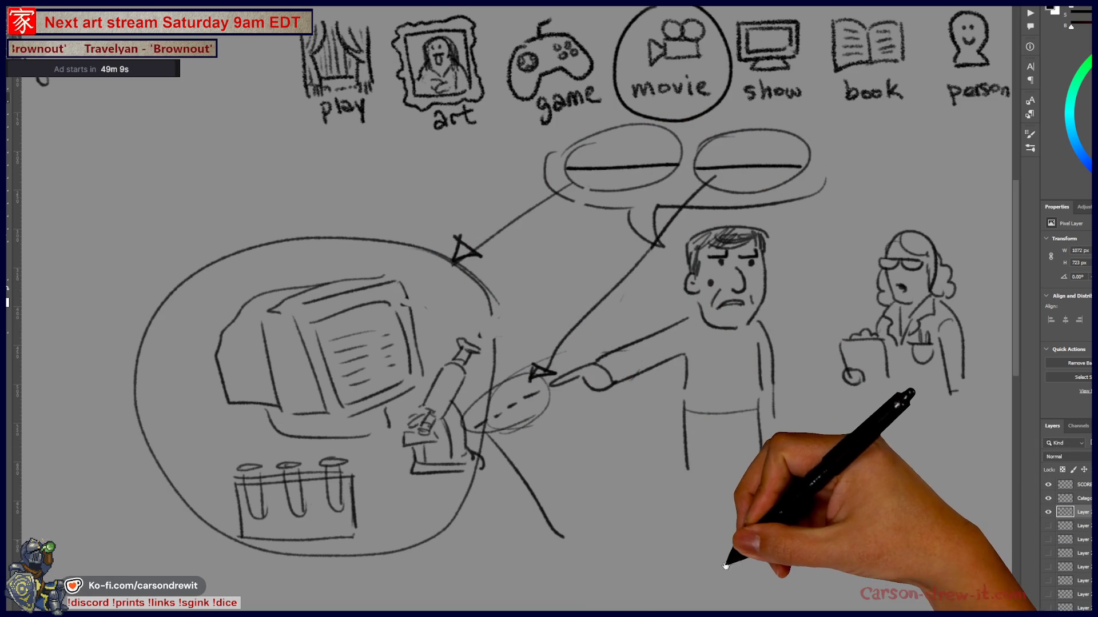
left_click_drag(730, 570, 692, 534)
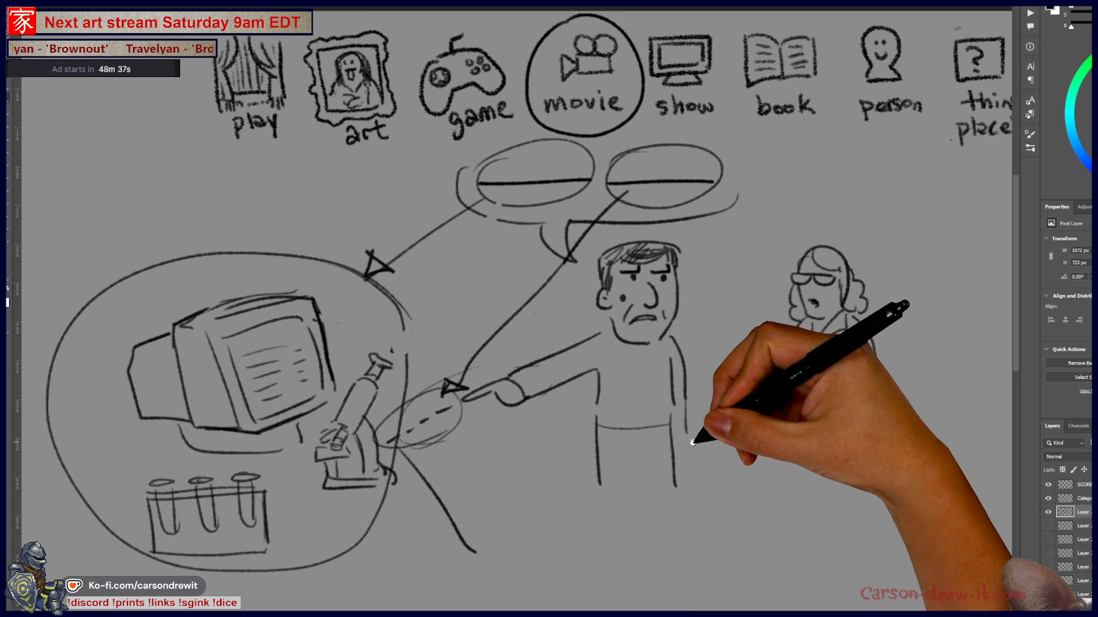
- Turn off every movie-game sketch layer in the Layers panel and dismiss the hidden-layer warning
scroll(744, 396, "down", 3)
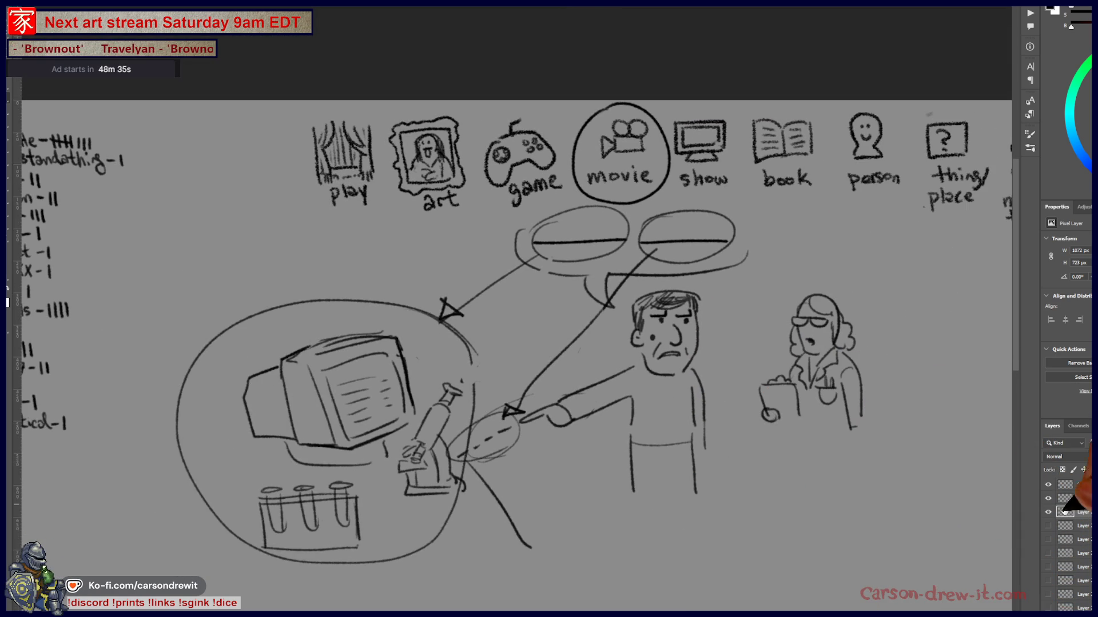
left_click(1048, 514)
left_click(1048, 512)
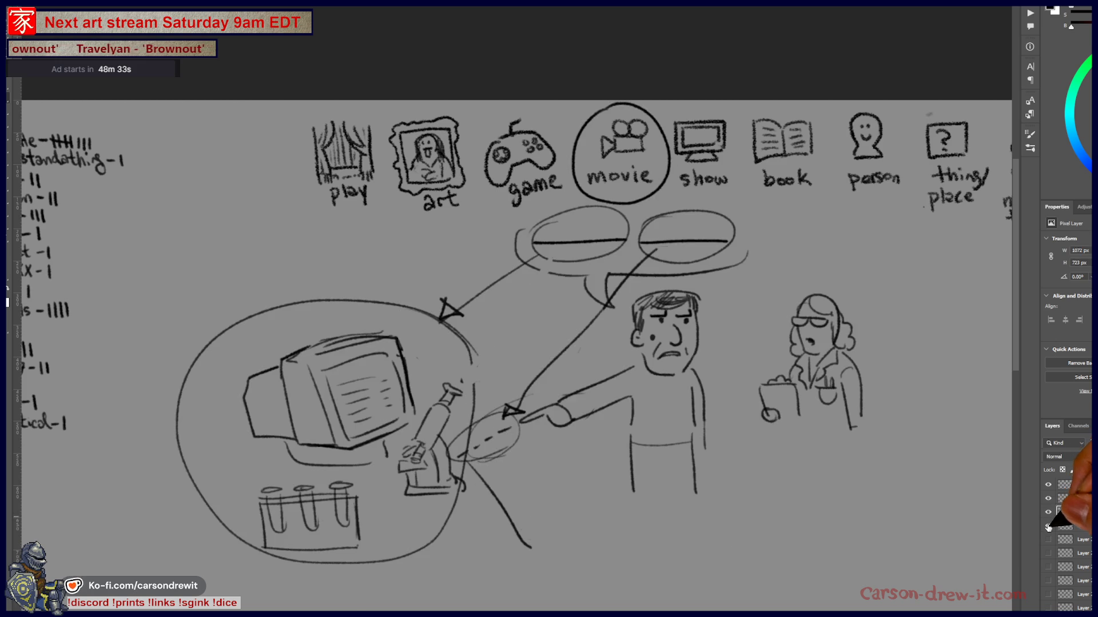
left_click(1049, 526)
left_click(1049, 539)
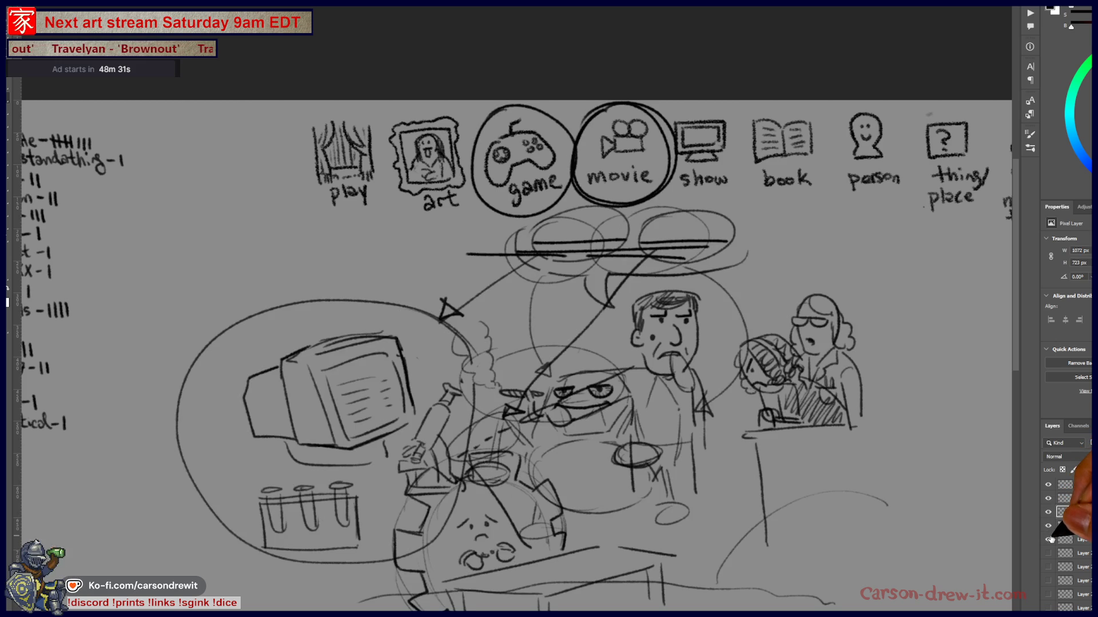
left_click(1050, 539)
left_click(1048, 526)
left_click(1048, 512)
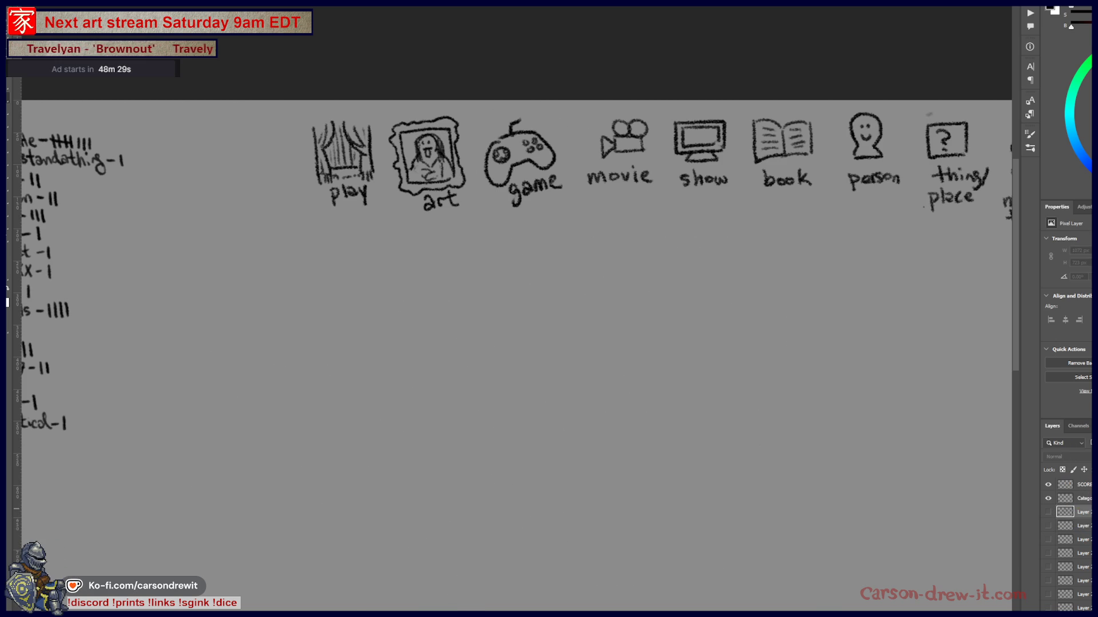
left_click(570, 213)
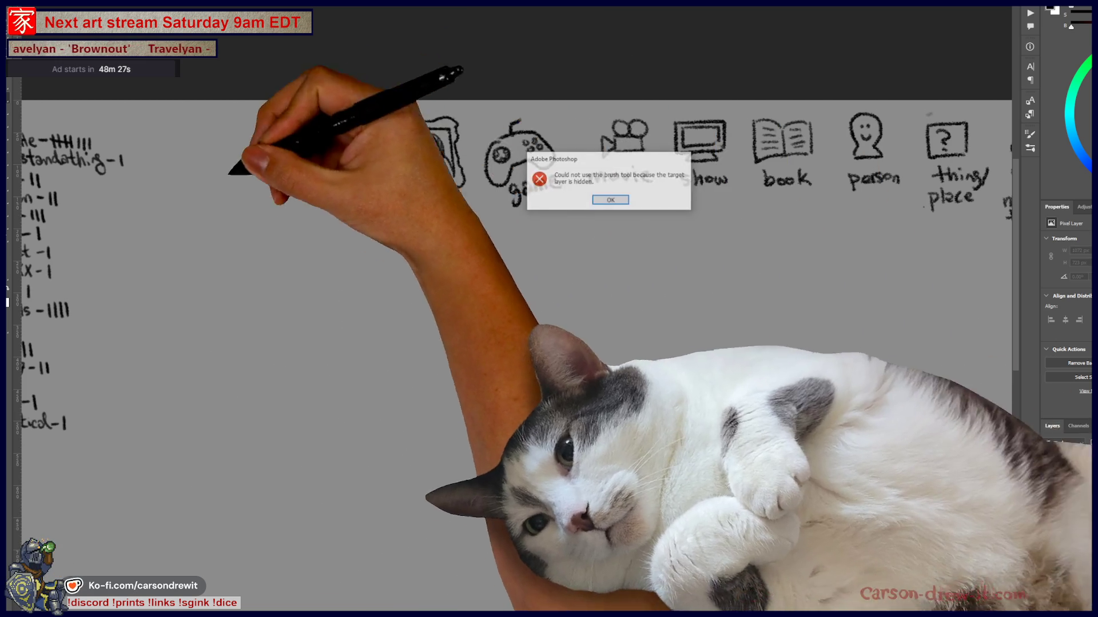
key("Return")
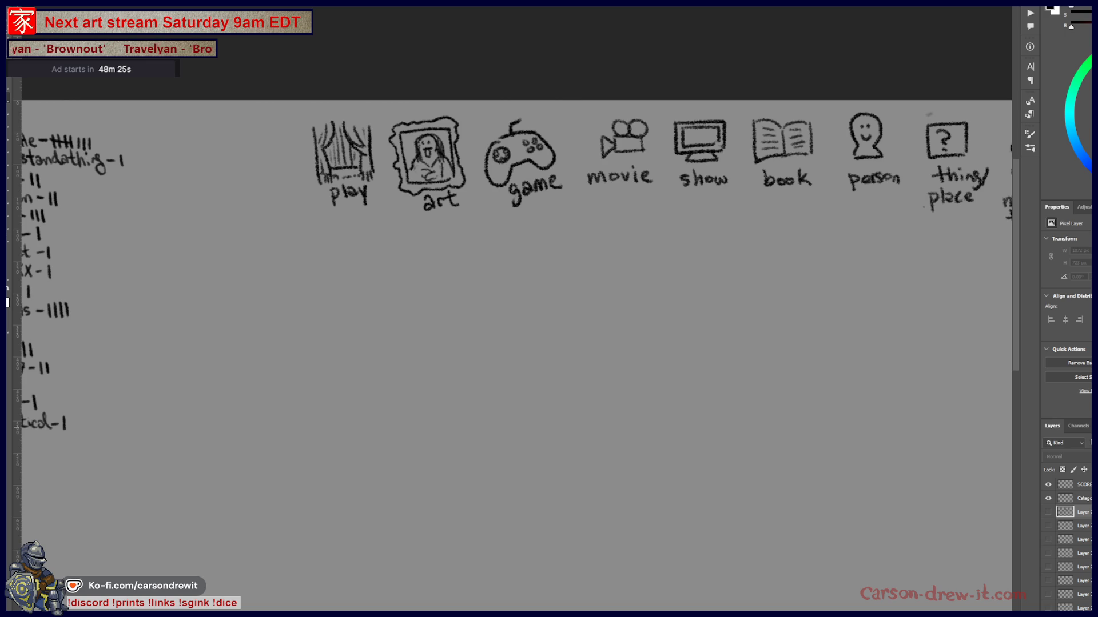
mouse_move(123, 313)
left_mouse_down()
mouse_move(258, 331)
mouse_move(647, 329)
left_mouse_up()
- Write a new player's name with one tally, and raise two players to five and three tallies
scroll(650, 330, "up", 2)
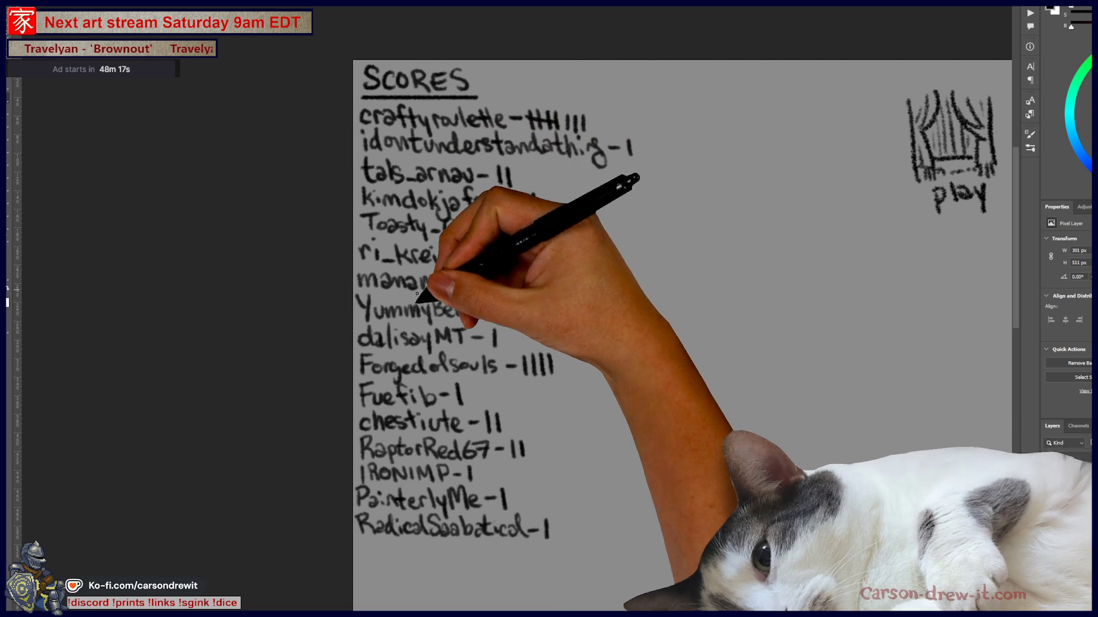
mouse_move(362, 534)
left_mouse_down()
mouse_move(391, 553)
mouse_move(404, 540)
mouse_move(498, 542)
mouse_move(546, 559)
left_mouse_up()
mouse_move(547, 519)
left_mouse_down()
mouse_move(546, 534)
mouse_move(578, 563)
left_mouse_up()
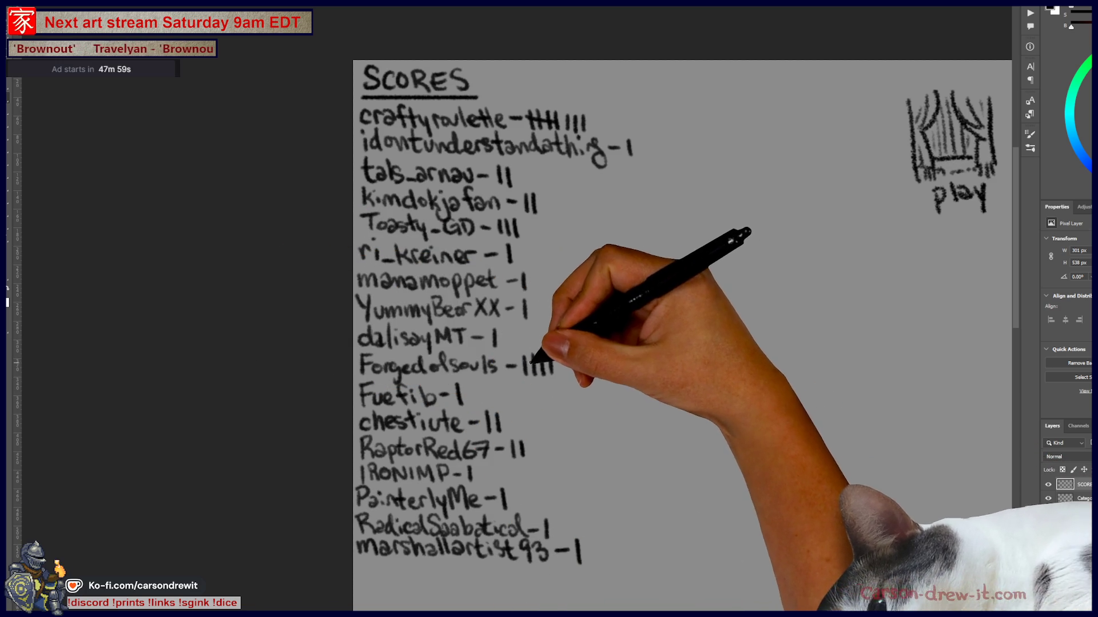
left_click_drag(521, 367, 563, 365)
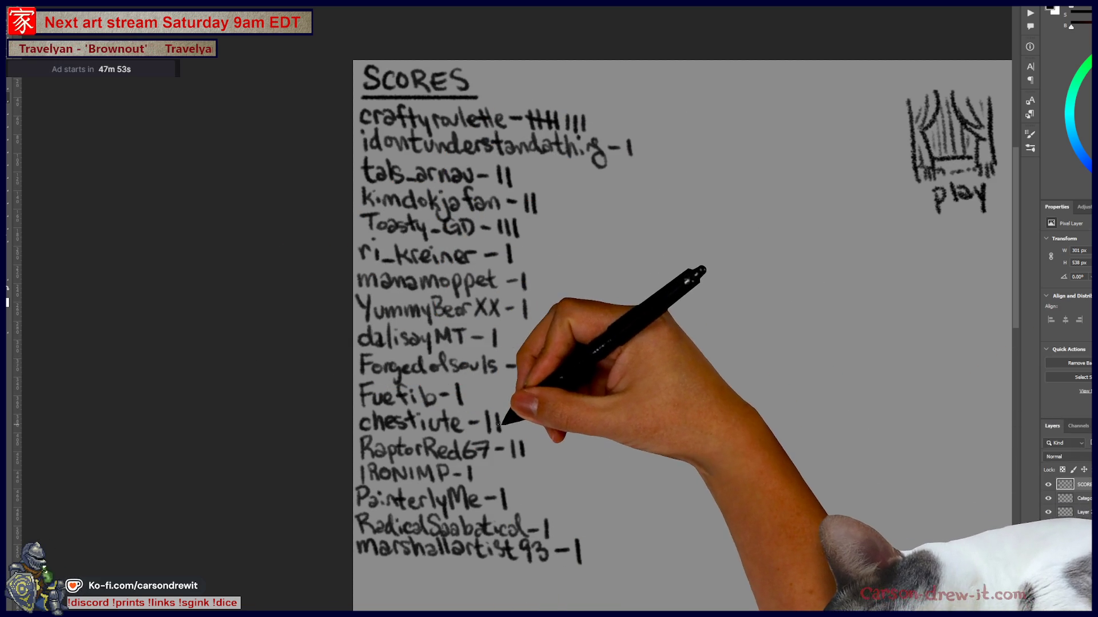
left_click_drag(507, 413, 506, 433)
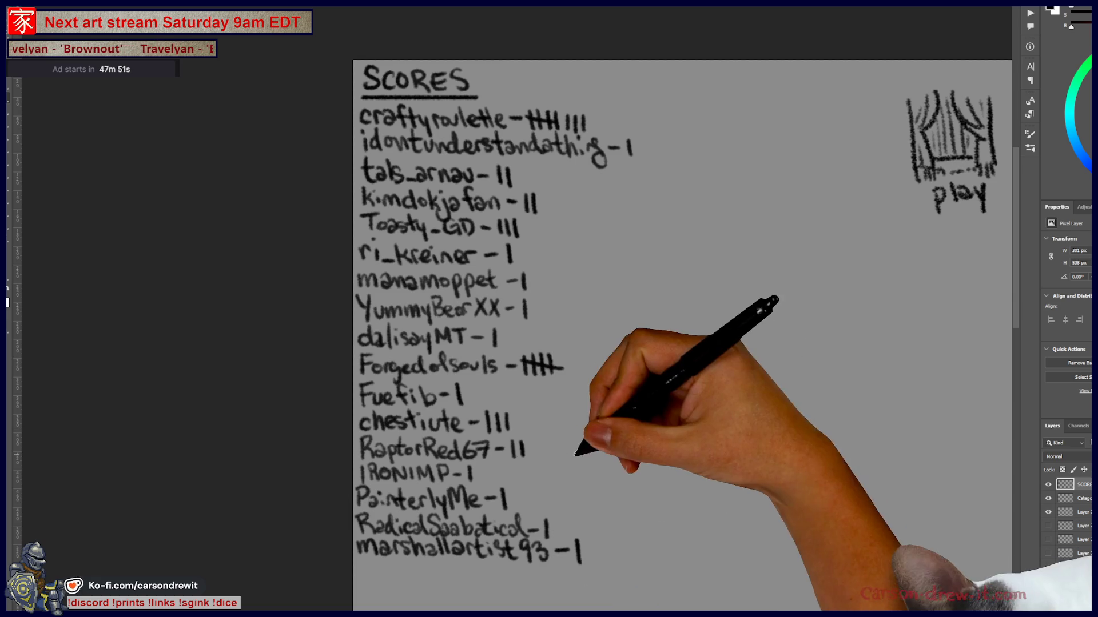
scroll(574, 450, "down", 1)
left_click_drag(734, 441, 311, 420)
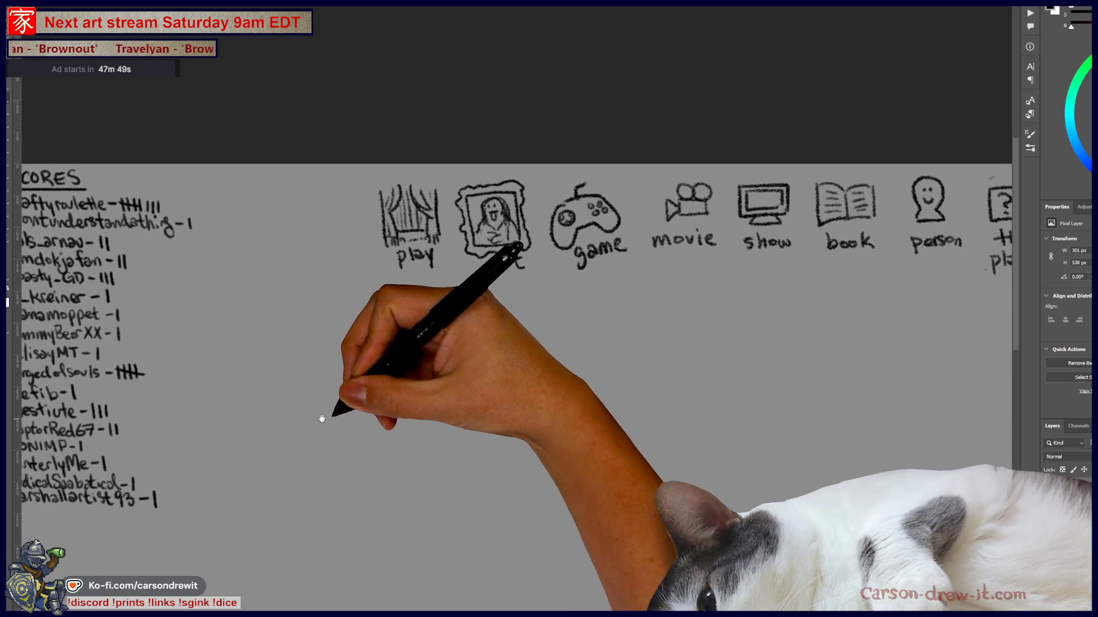
- Switch to the curiosity-shop illustration and bring the medallion shelf area into view
scroll(310, 421, "down", 1)
key("ctrl+Tab")
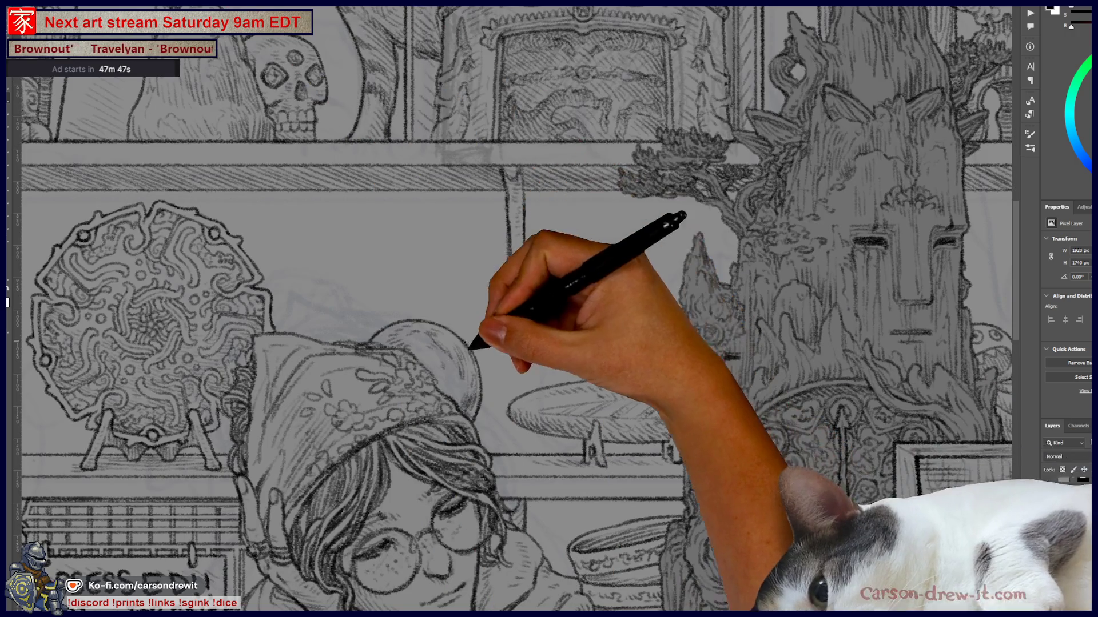
scroll(578, 379, "down", 1)
left_click_drag(448, 361, 642, 360)
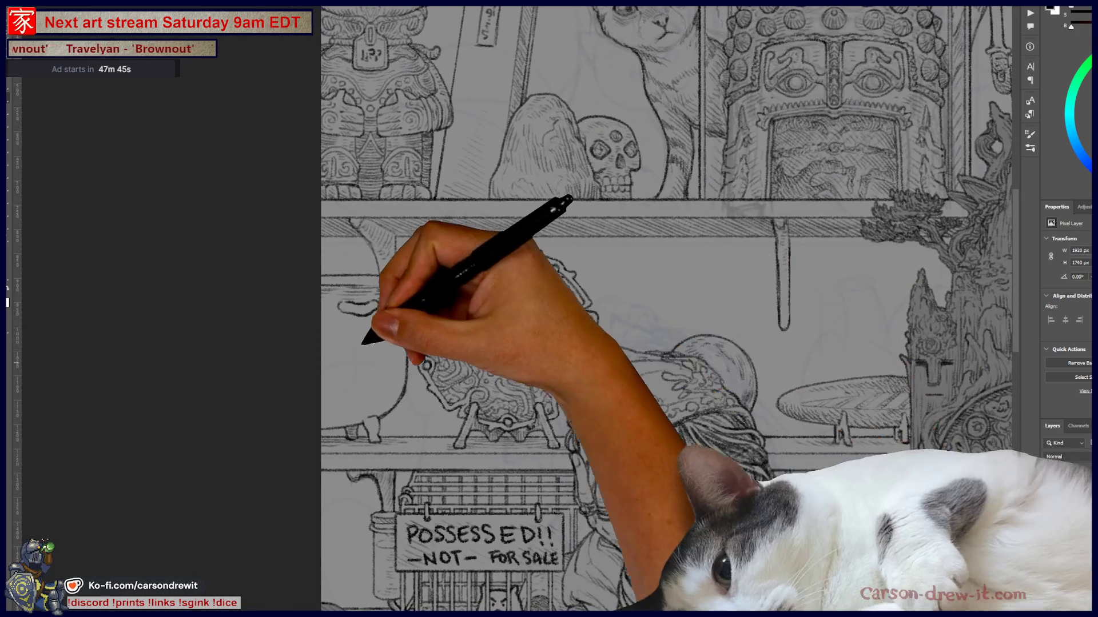
scroll(369, 308, "up", 1)
scroll(369, 308, "down", 1)
scroll(718, 348, "right", 5)
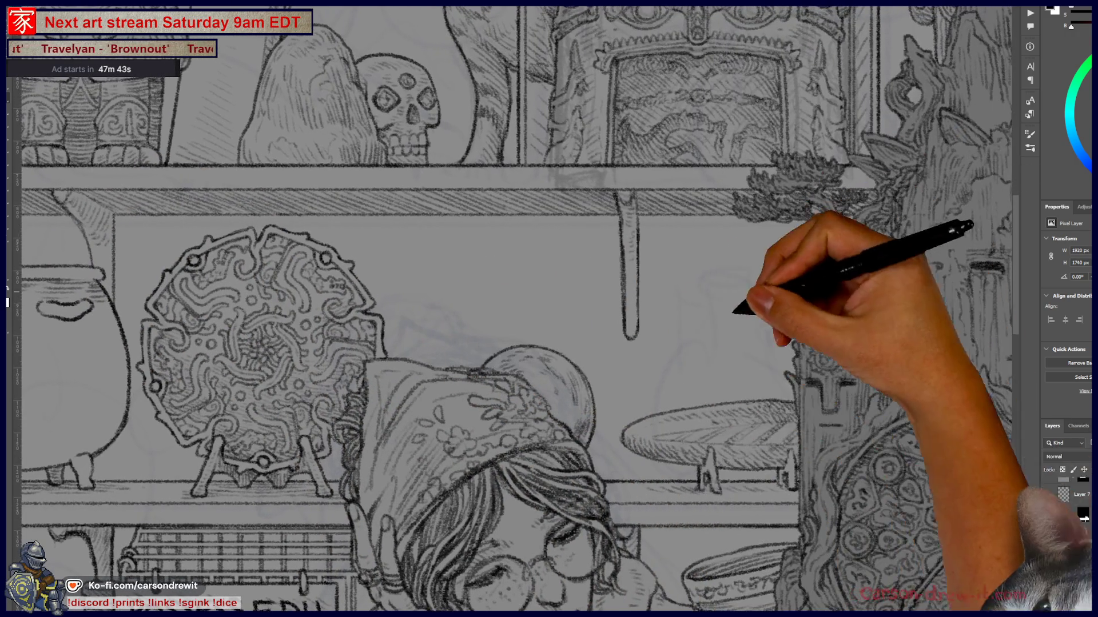
scroll(759, 294, "up", 1)
scroll(666, 379, "left", 1)
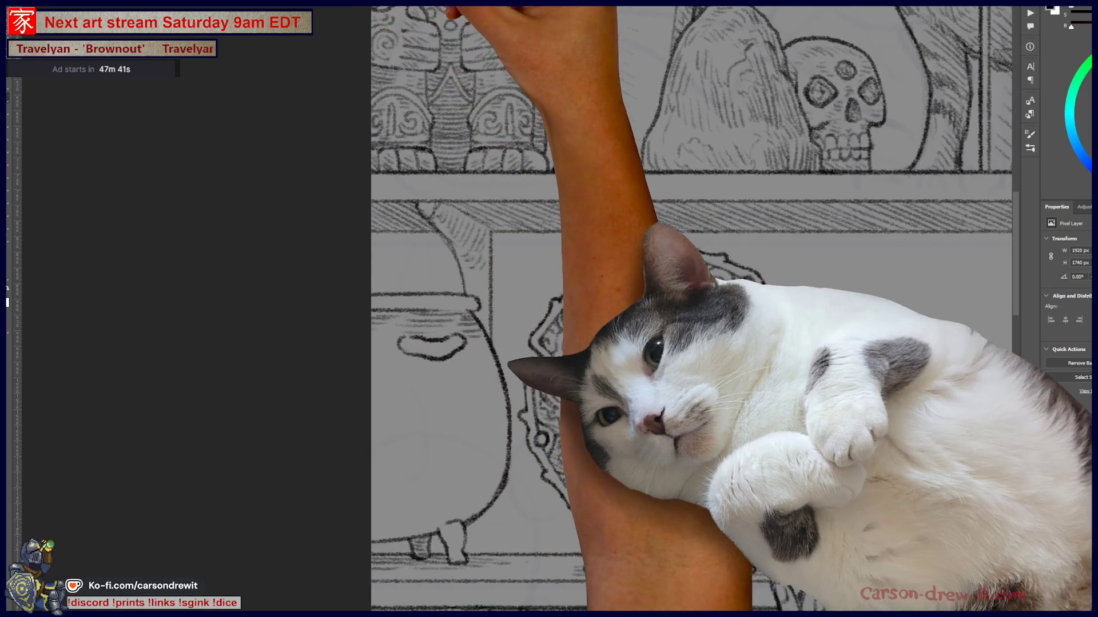
- Choose a brush preset and complete the top edge of the pot's small oval
key("F5")
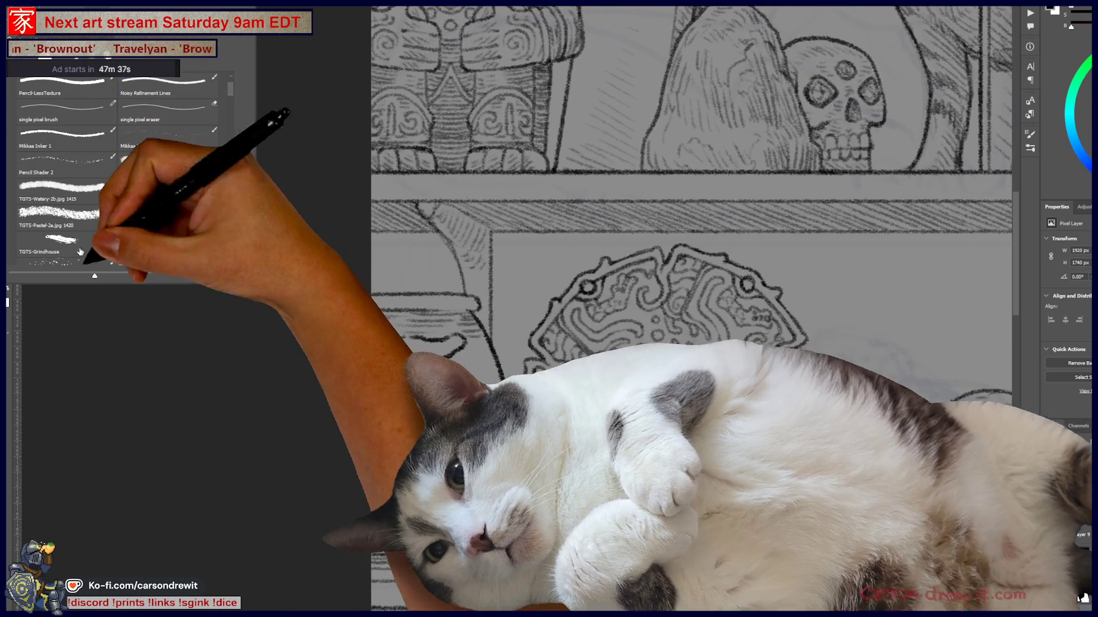
left_click(163, 487)
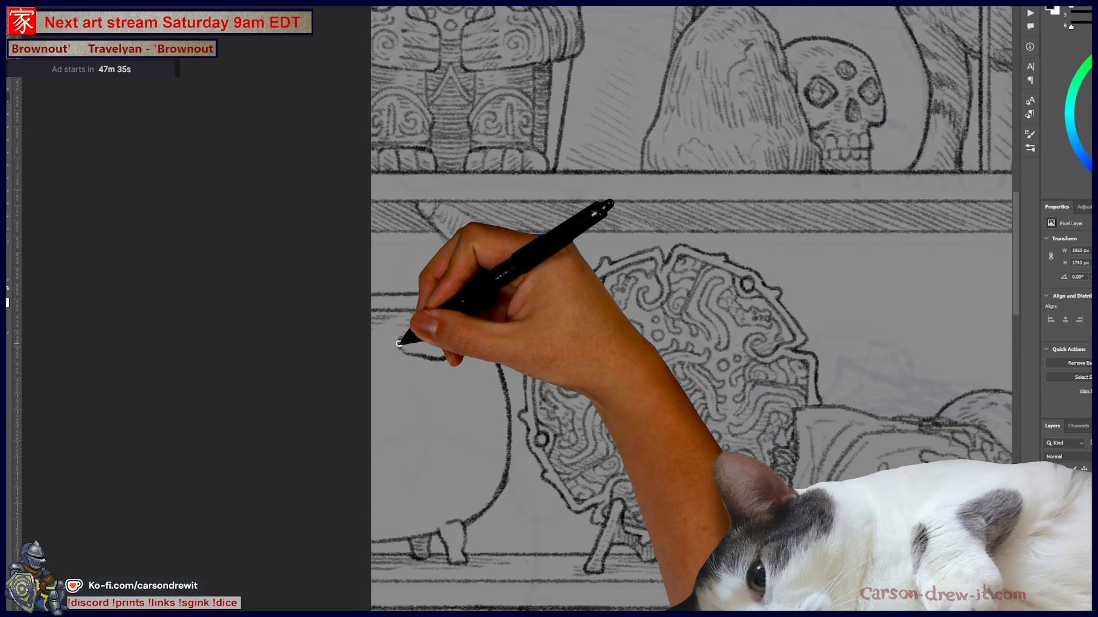
left_click_drag(426, 349, 464, 342)
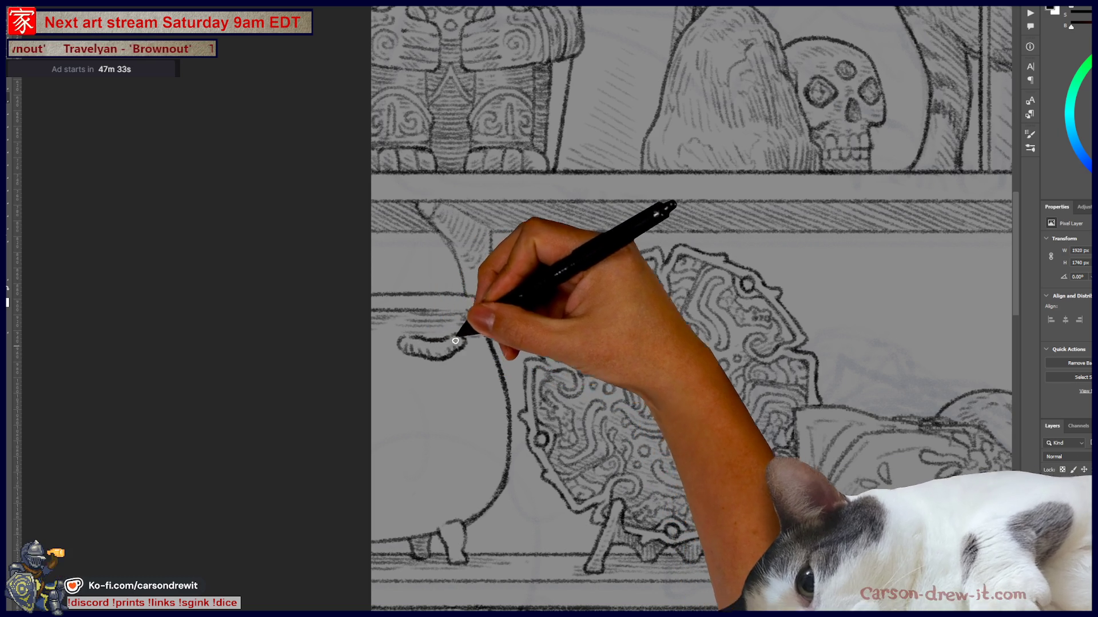
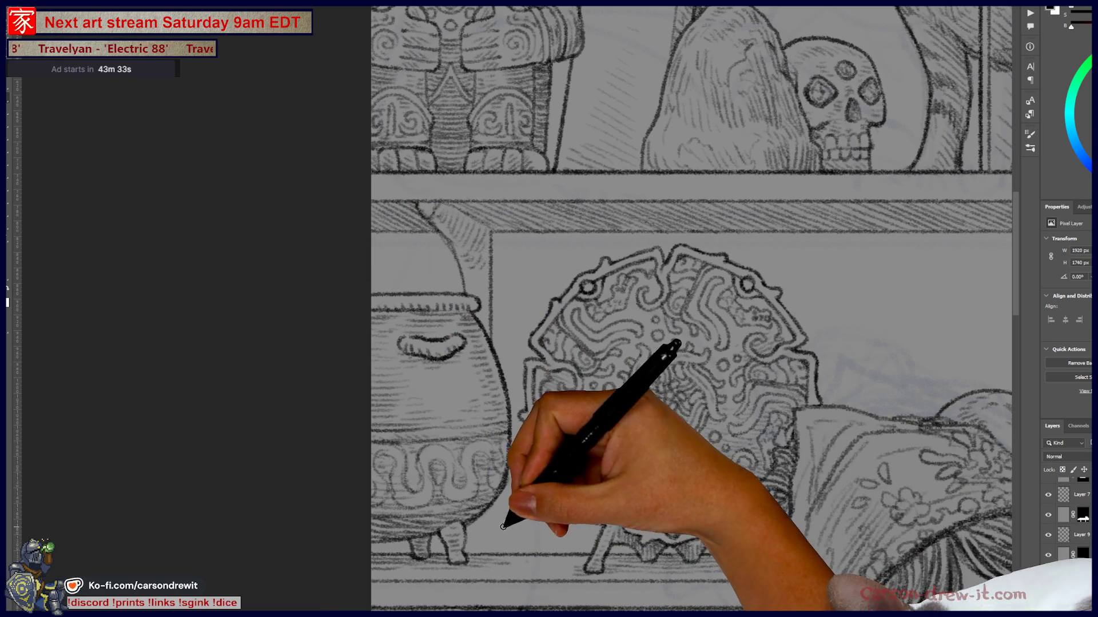
- Sketch the stone's outline, with its hole and swirl markings, beside the cauldron
key("ctrl")
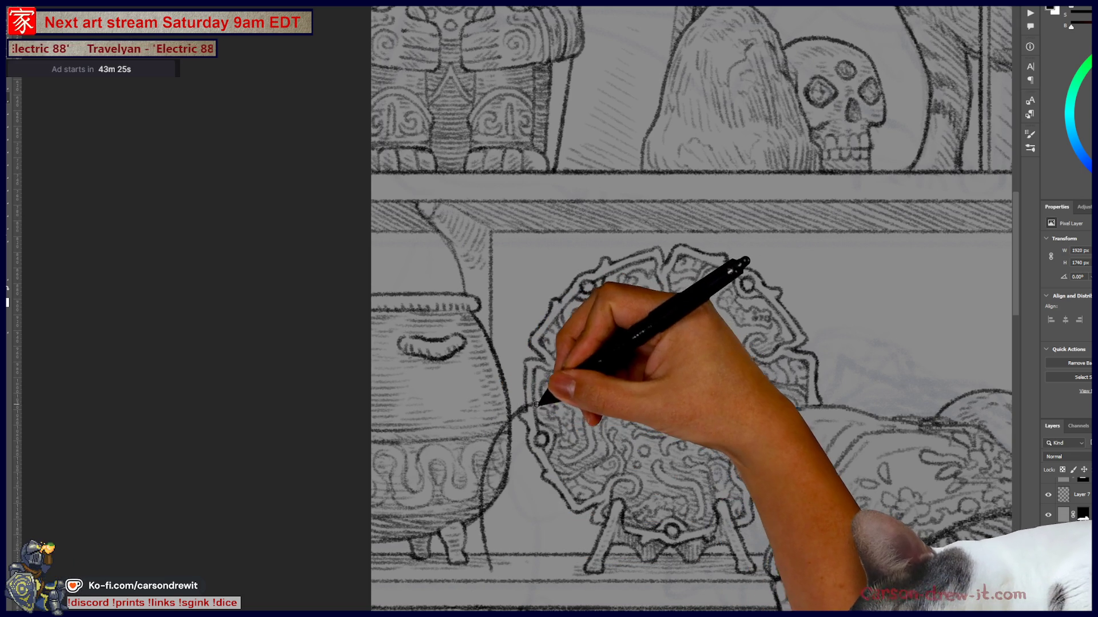
key("ctrl")
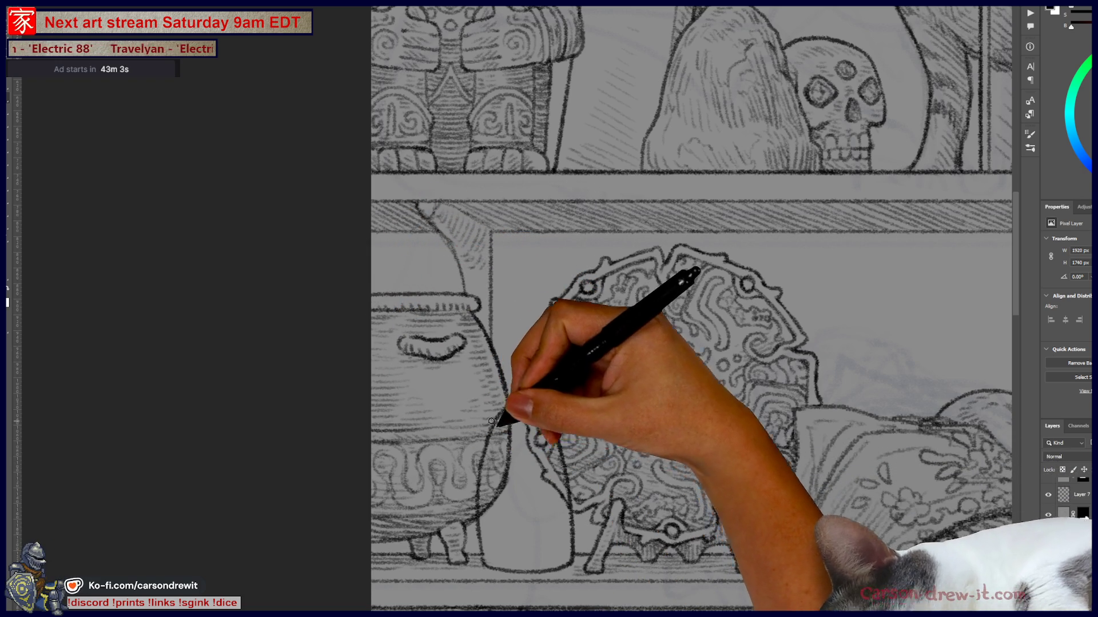
left_click_drag(508, 449, 523, 470)
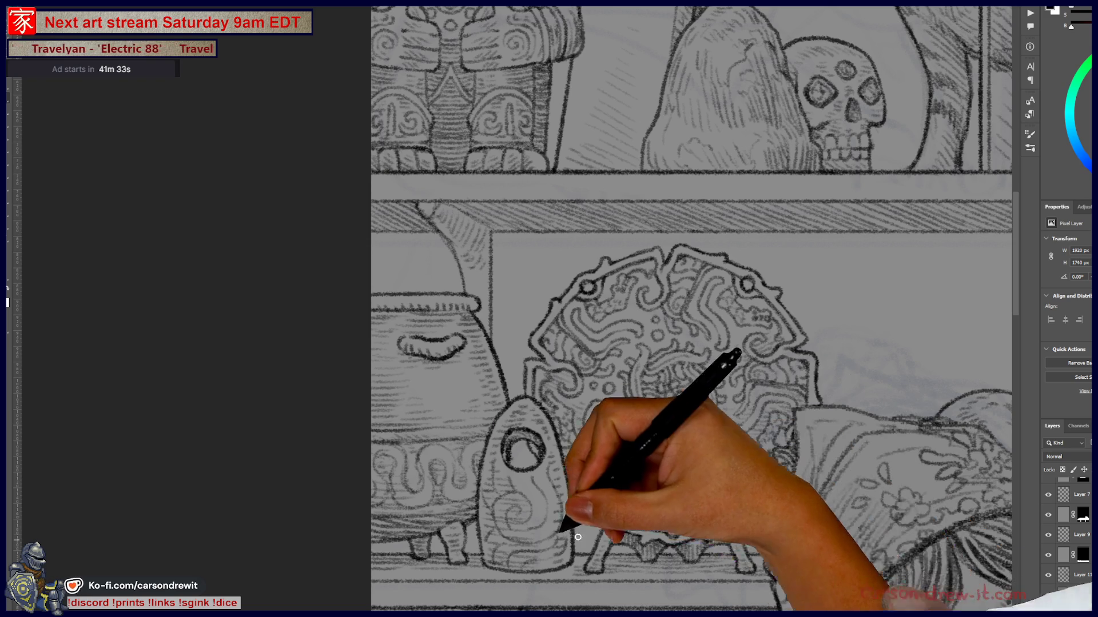
- Draw the lampshade's straight left edge up from the oval tray and extend it higher
scroll(608, 527, "down", 3)
scroll(445, 436, "down", 2)
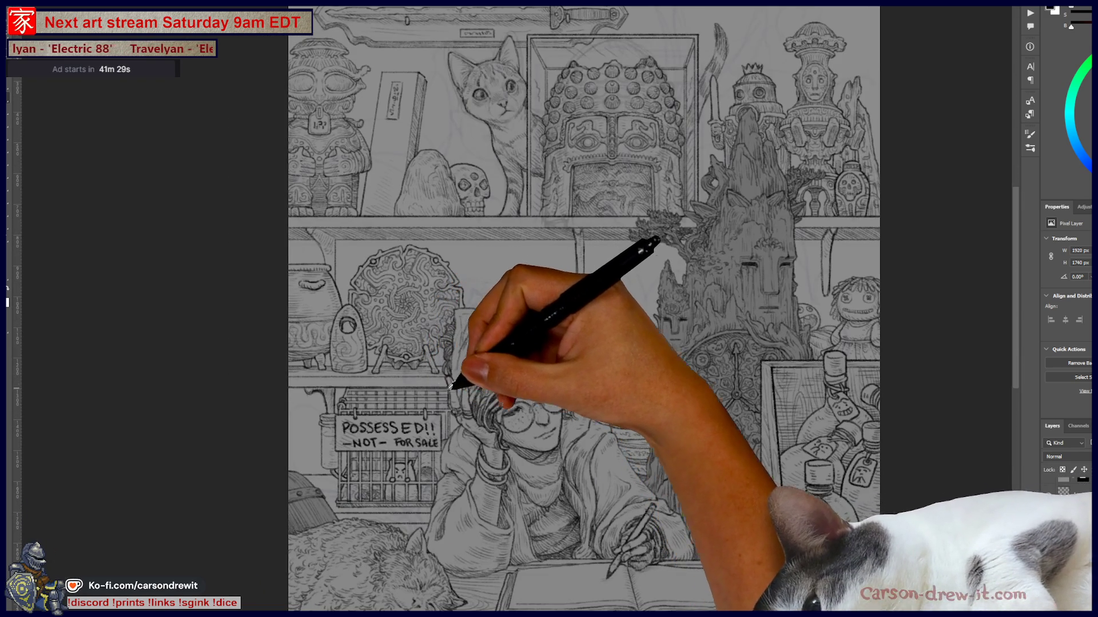
scroll(631, 364, "up", 4)
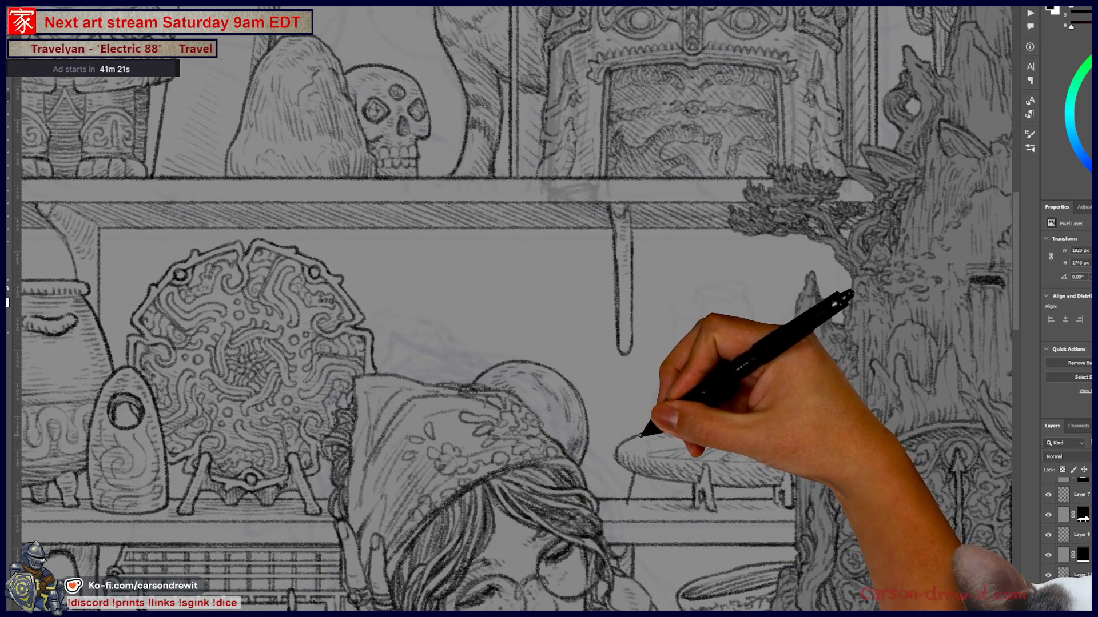
left_click_drag(641, 436, 683, 286)
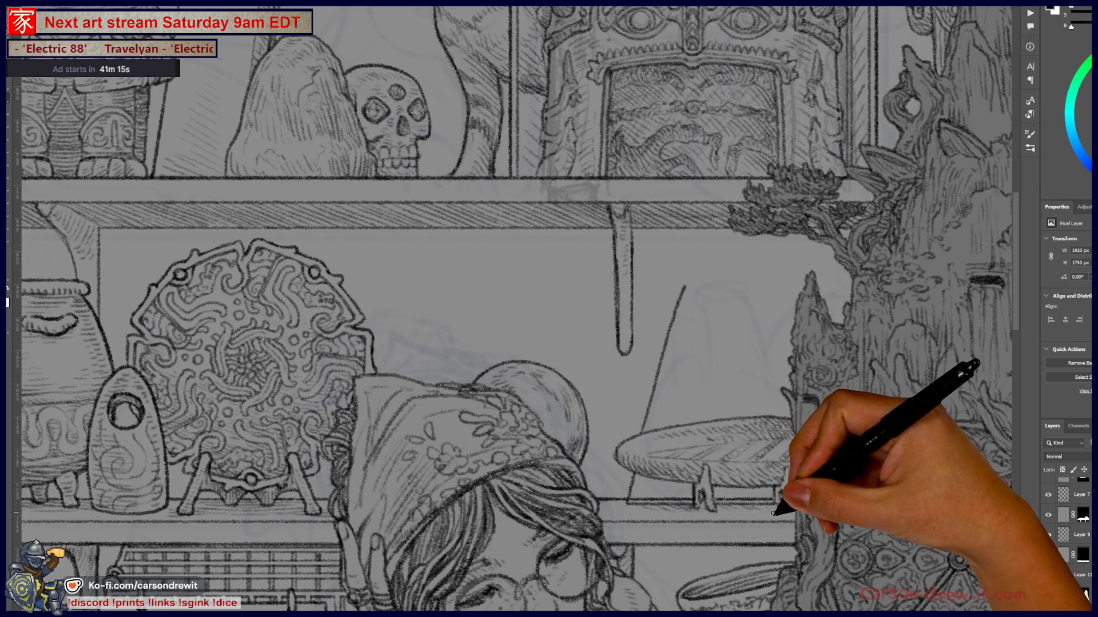
key("ctrl")
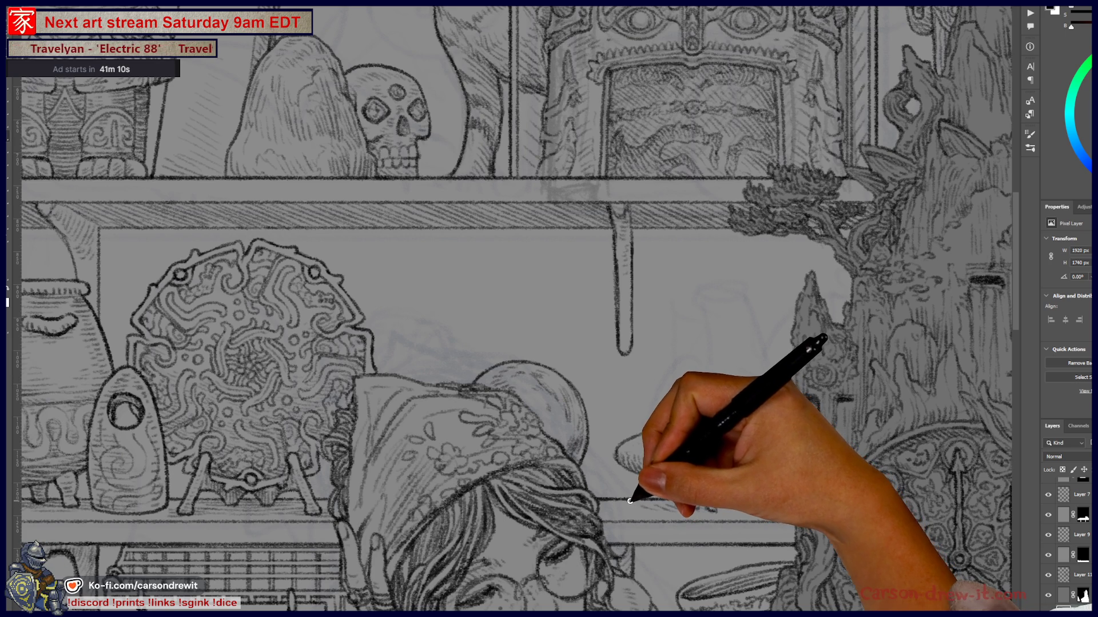
key("shift")
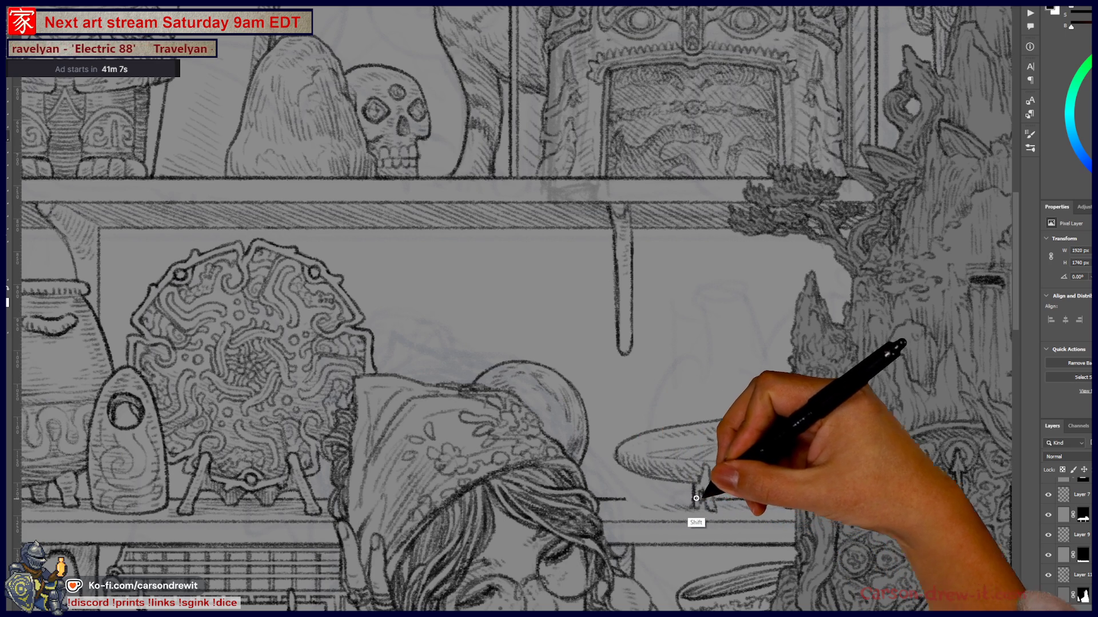
key("shift")
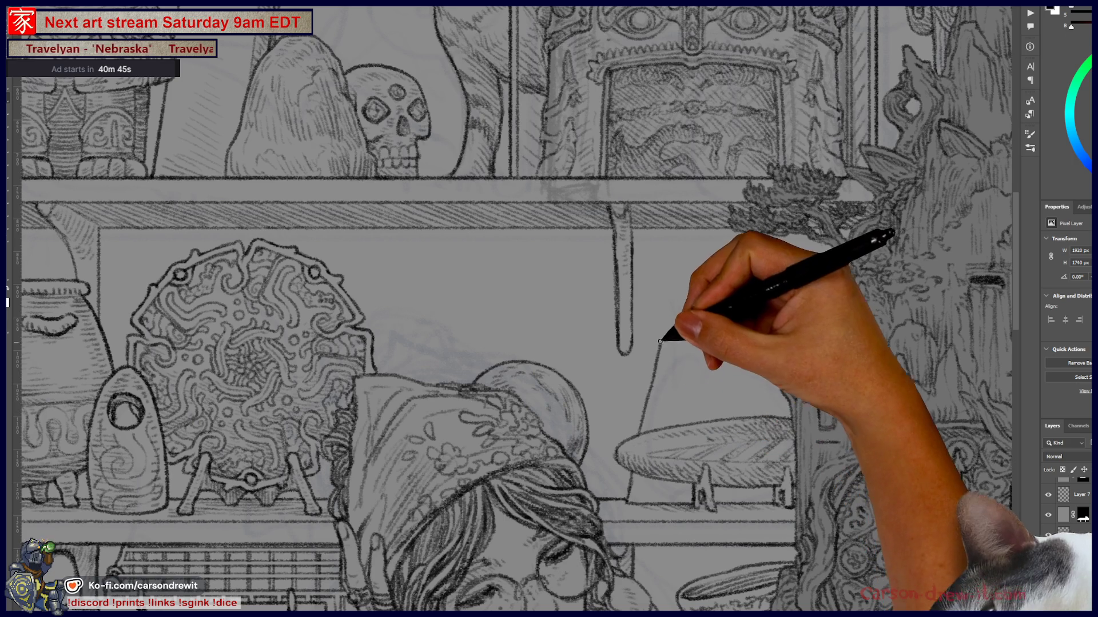
left_click_drag(650, 377, 665, 307)
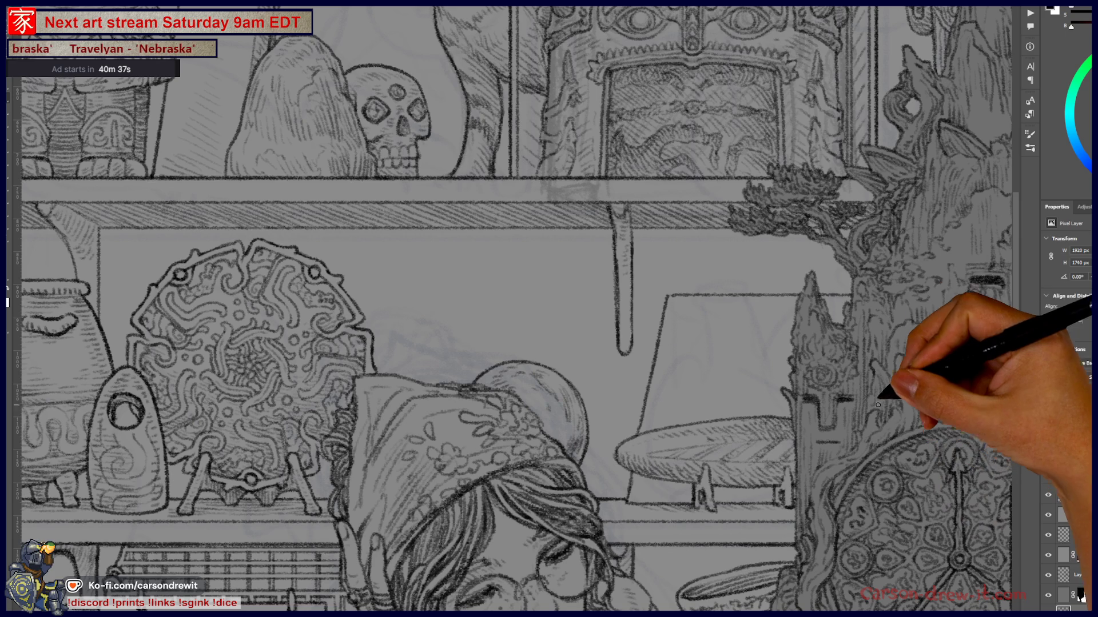
- Draw a straight inner border line along the lampshade's left side and across its top
key("ctrl+minus")
key("ctrl+minus")
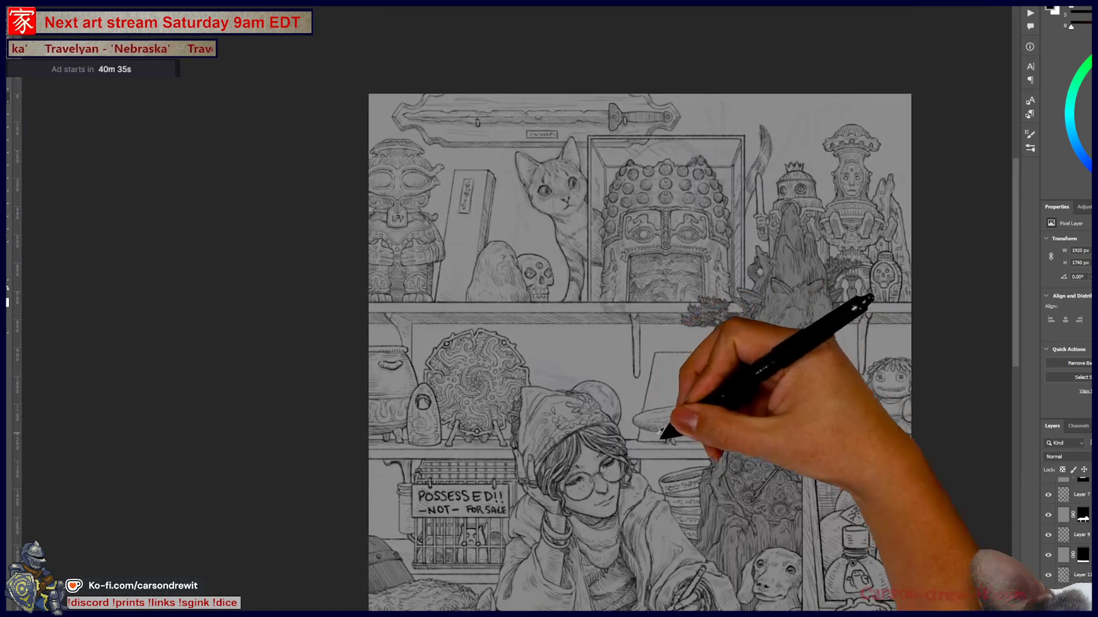
key("ctrl+plus")
scroll(717, 426, "up", 3)
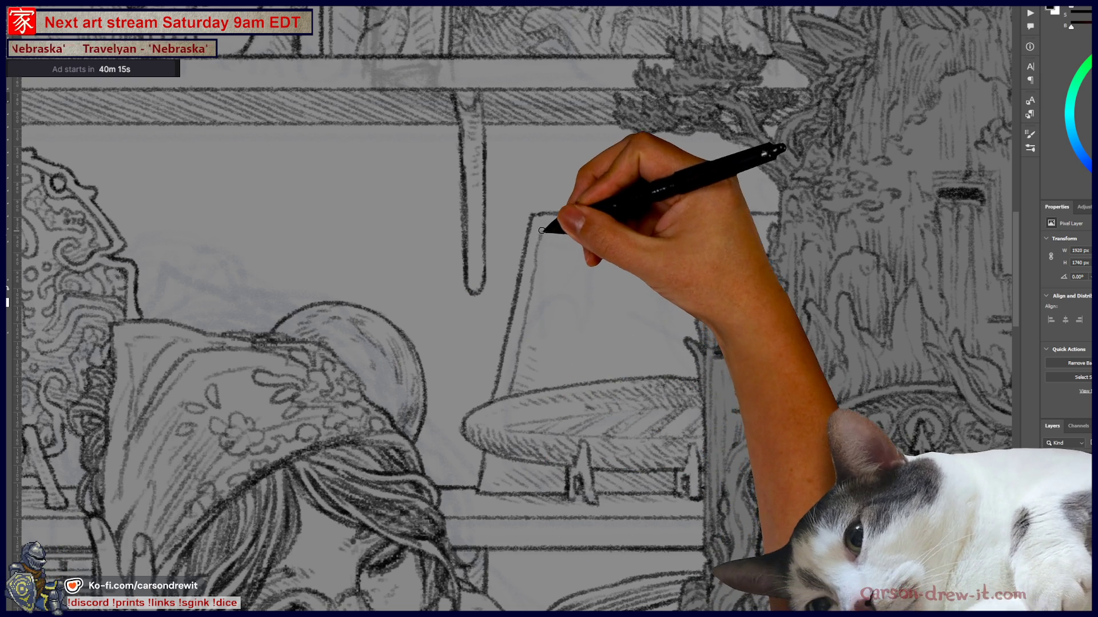
left_click_drag(509, 392, 549, 227)
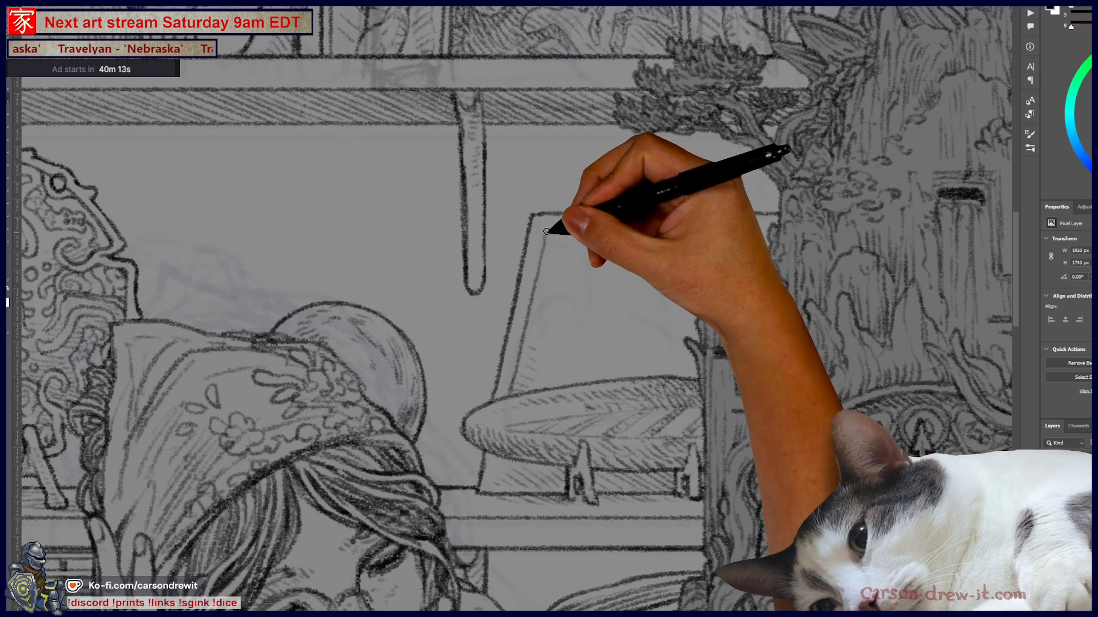
left_click(635, 233, "shift")
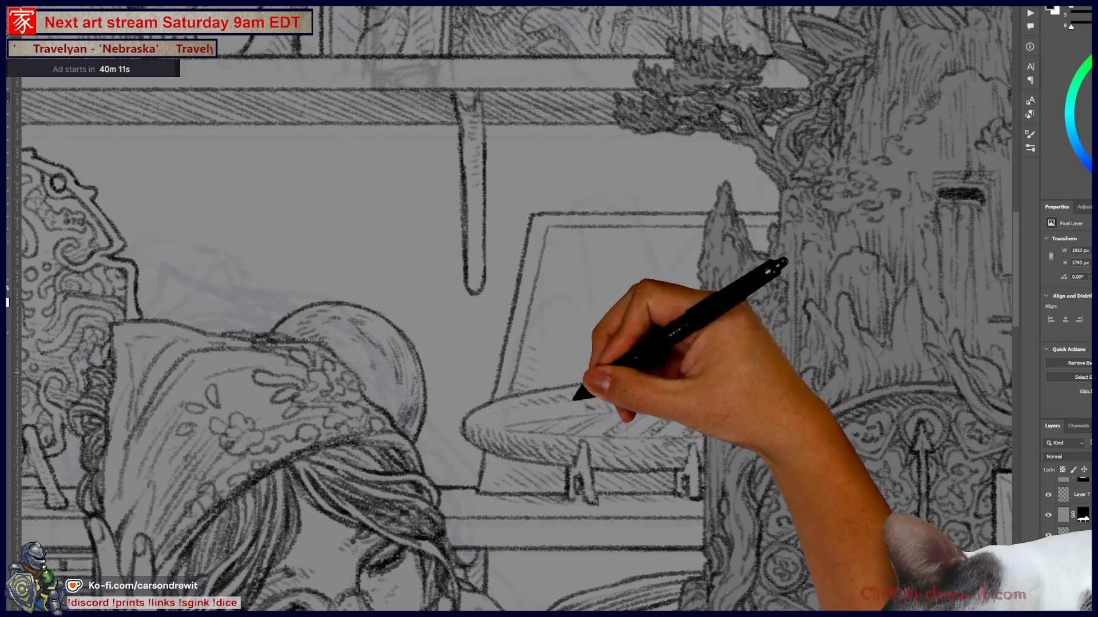
left_click(568, 473, "shift")
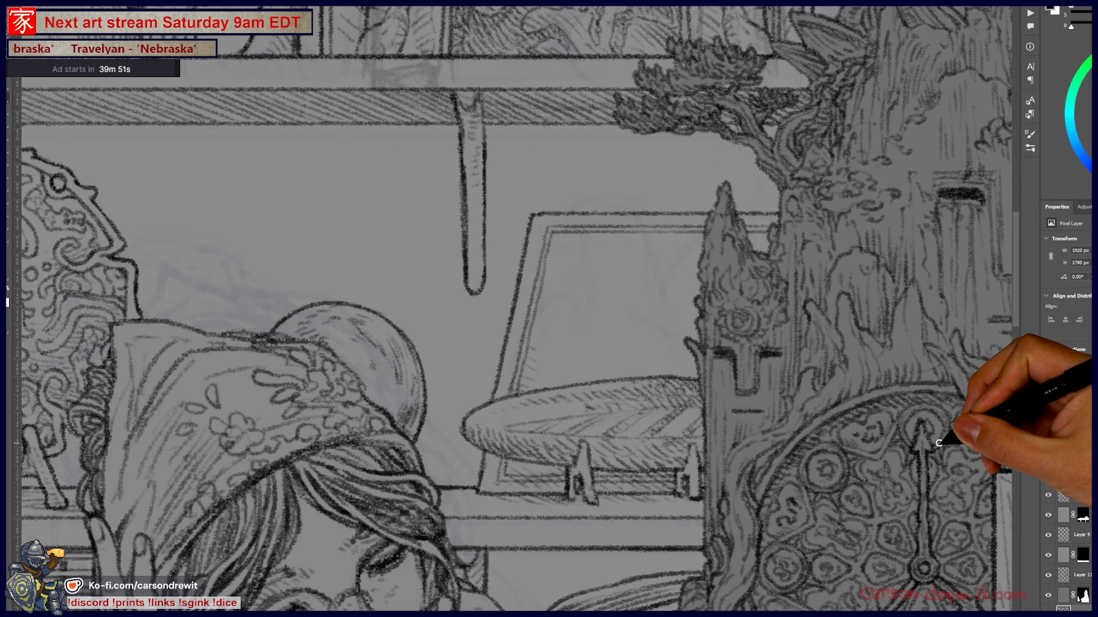
key("ctrl+minus")
key("ctrl+minus")
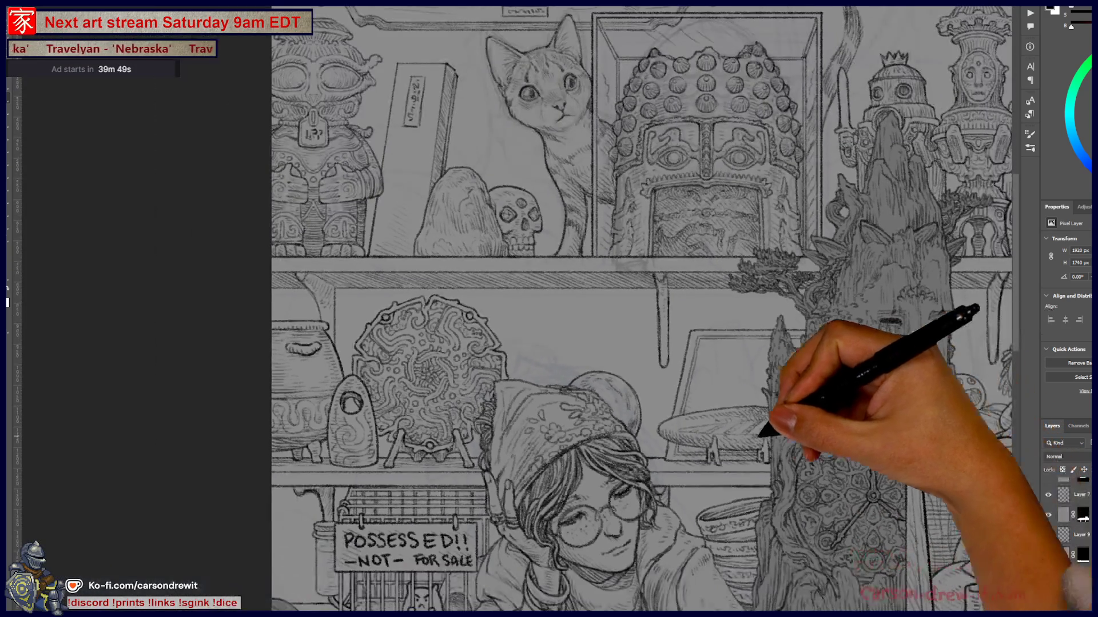
scroll(551, 372, "up", 4)
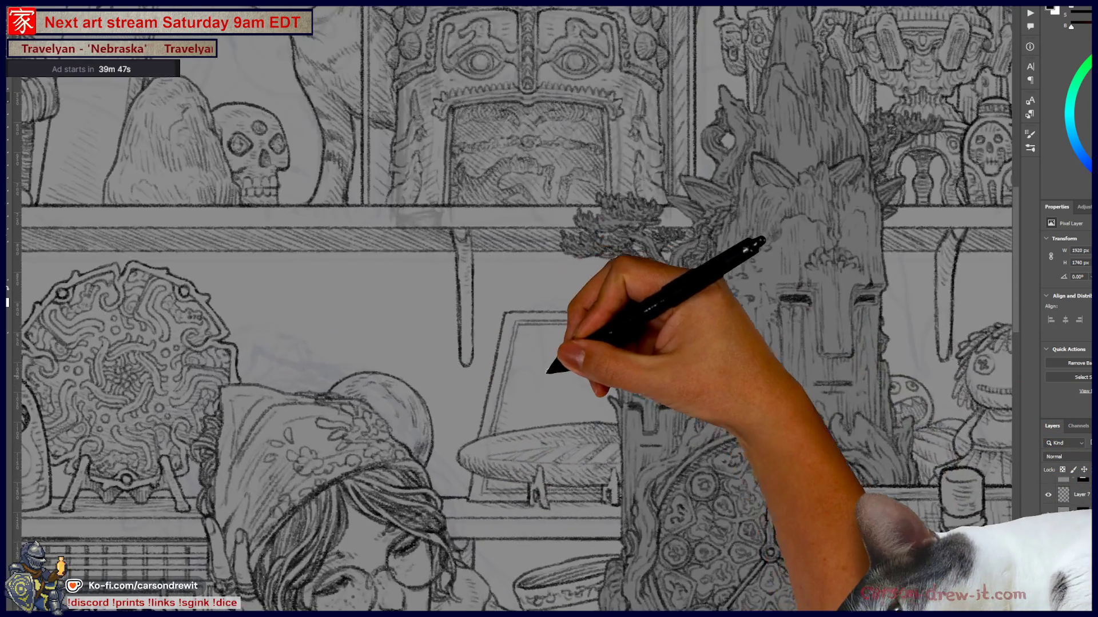
- Sketch a small round sun face with an eye near the shade's upper left corner
left_click_drag(599, 359, 457, 300)
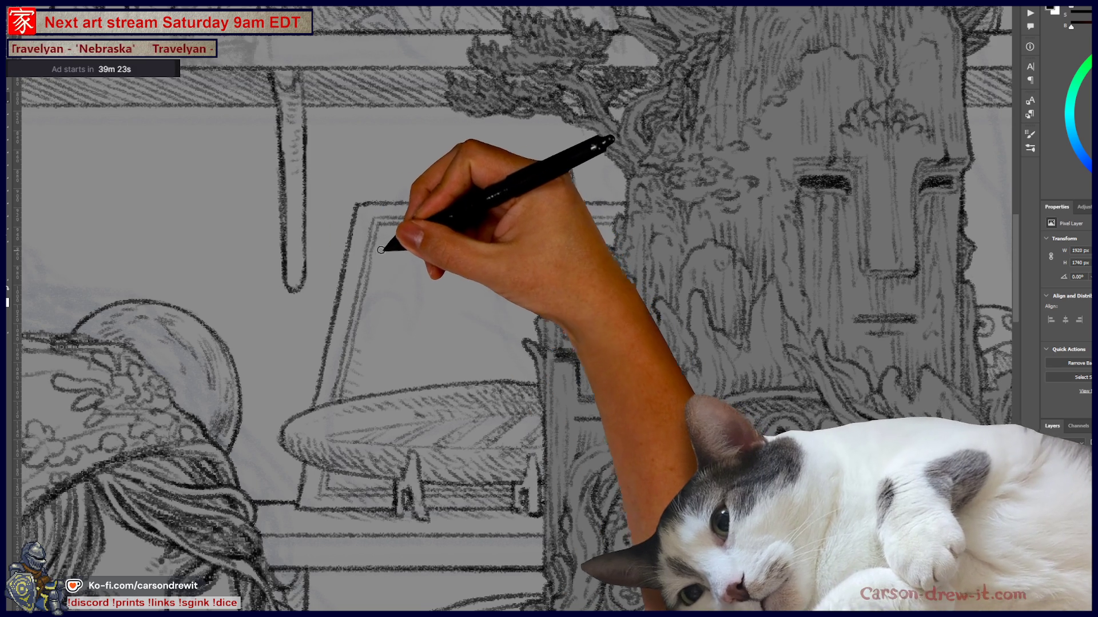
mouse_move(431, 245)
left_mouse_down()
mouse_move(404, 265)
mouse_move(416, 257)
left_mouse_up()
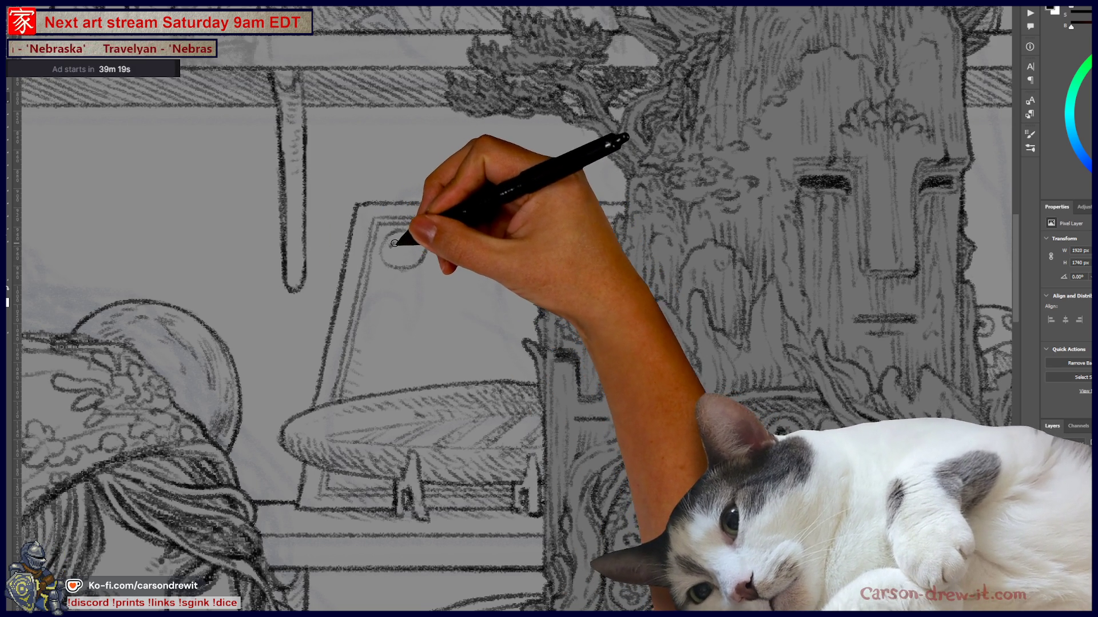
left_click_drag(389, 245, 396, 244)
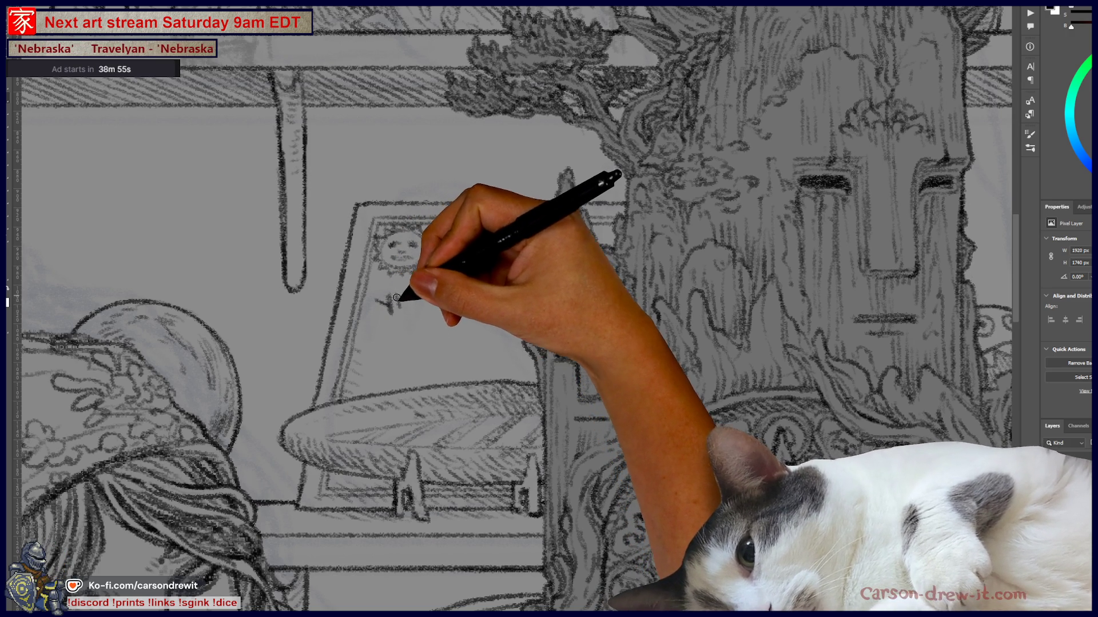
- Letter YES and ABCDE on the lampshade and draw an eye triangle at its upper right
left_click_drag(402, 292, 413, 299)
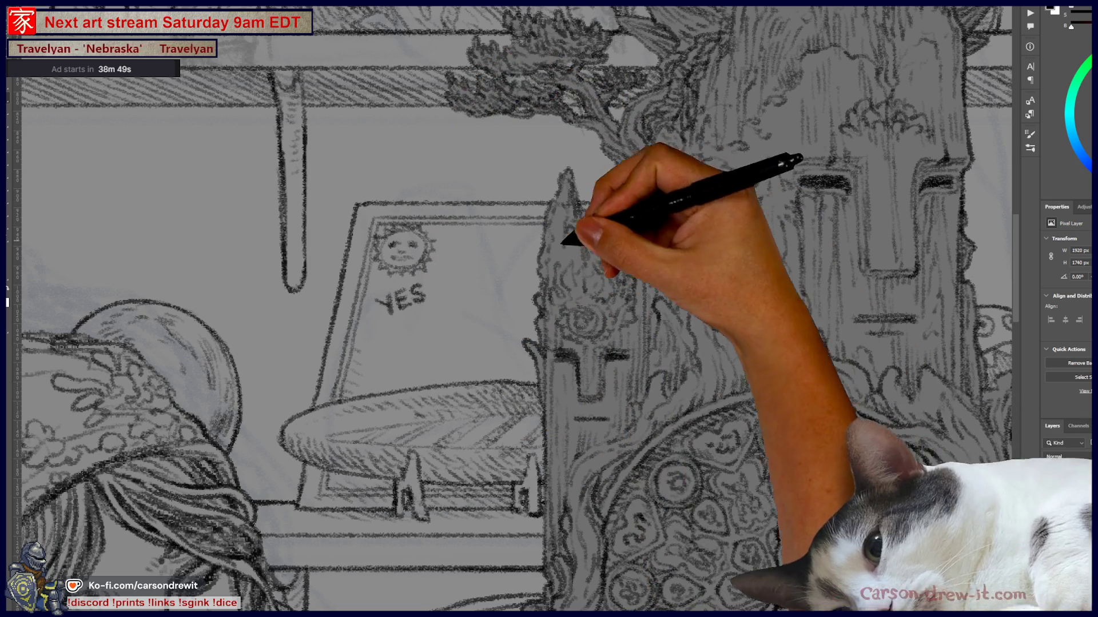
mouse_move(489, 253)
left_mouse_down()
mouse_move(550, 235)
mouse_move(543, 269)
left_mouse_up()
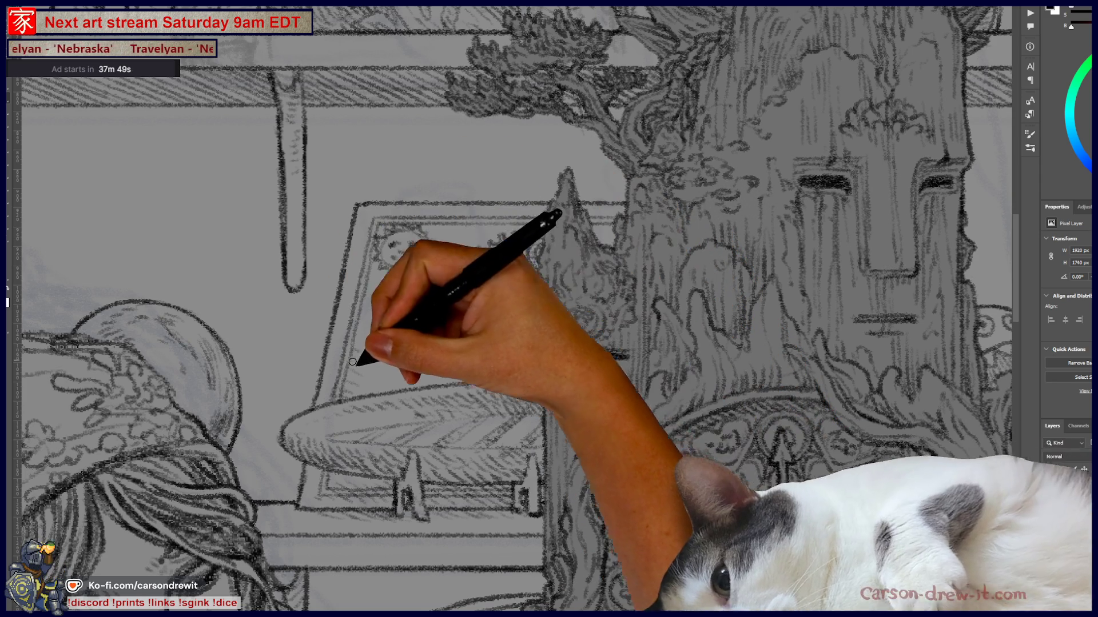
mouse_move(380, 355)
left_mouse_down()
mouse_move(383, 326)
mouse_move(398, 357)
mouse_move(412, 326)
mouse_move(433, 342)
left_mouse_up()
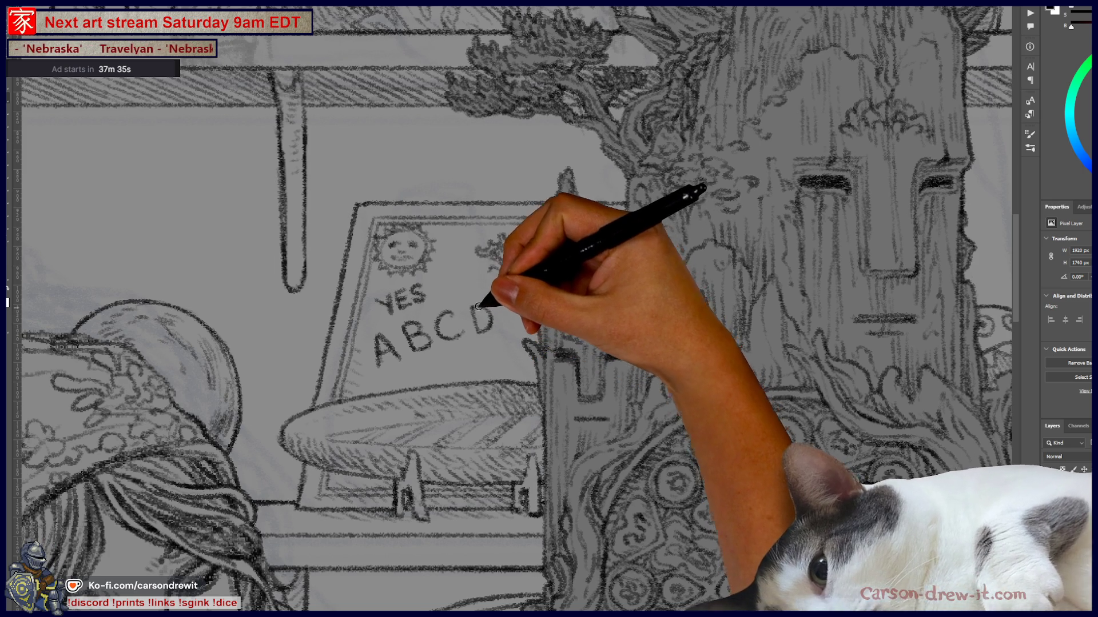
left_click_drag(506, 325, 520, 323)
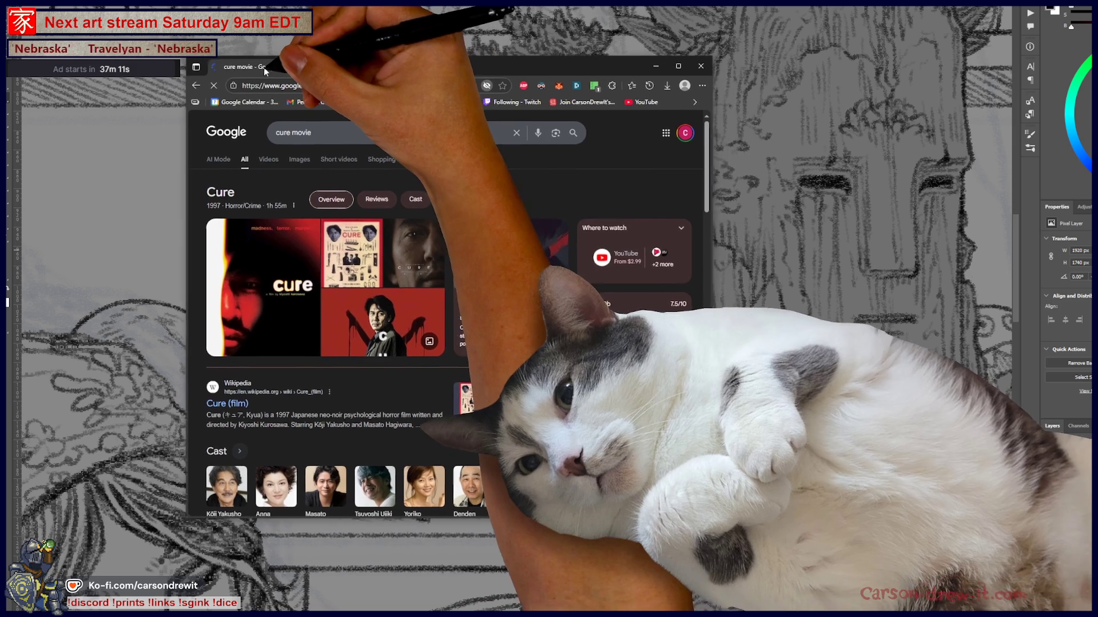
- Enlarge the Chrome window, open Kiyoshi Kurosawa's results, then his film Cloud (2024)
left_click_drag(709, 516, 952, 610)
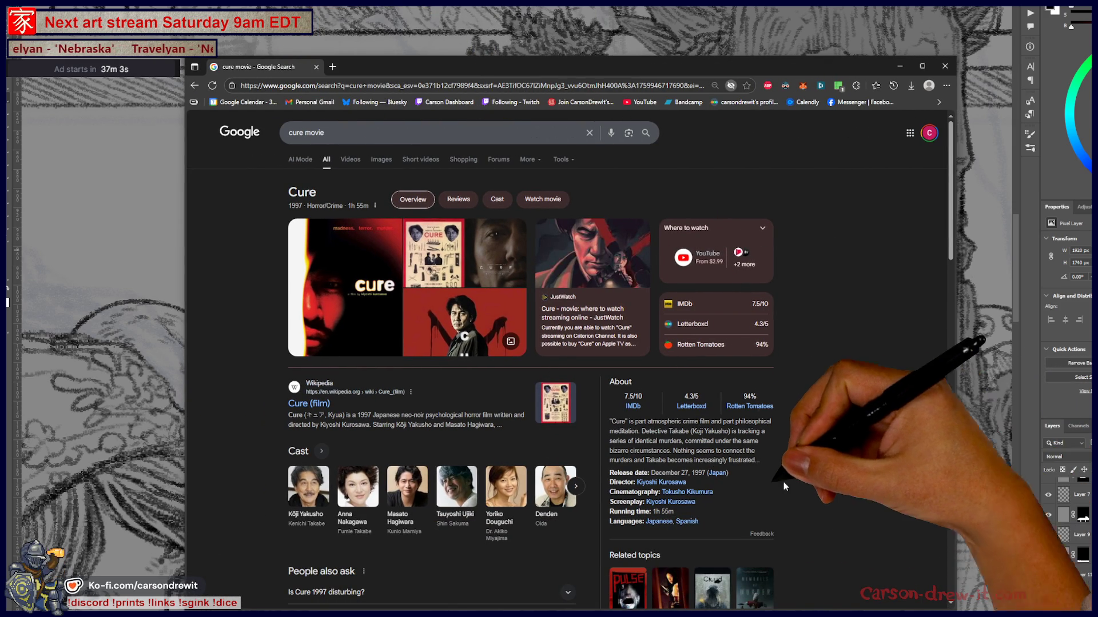
left_click(673, 483)
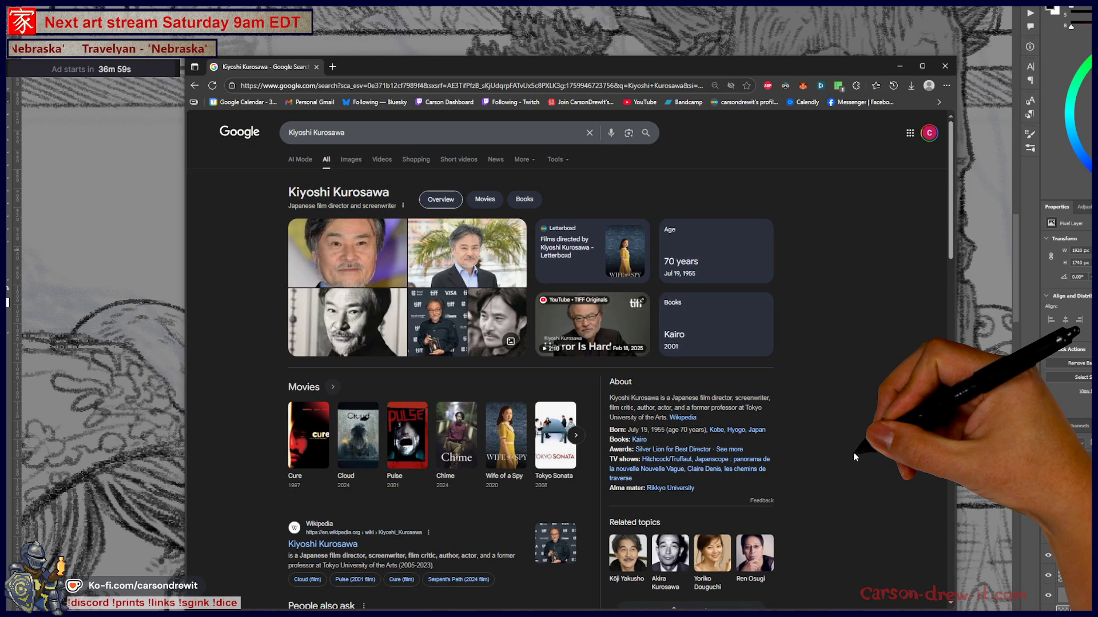
left_click(366, 440)
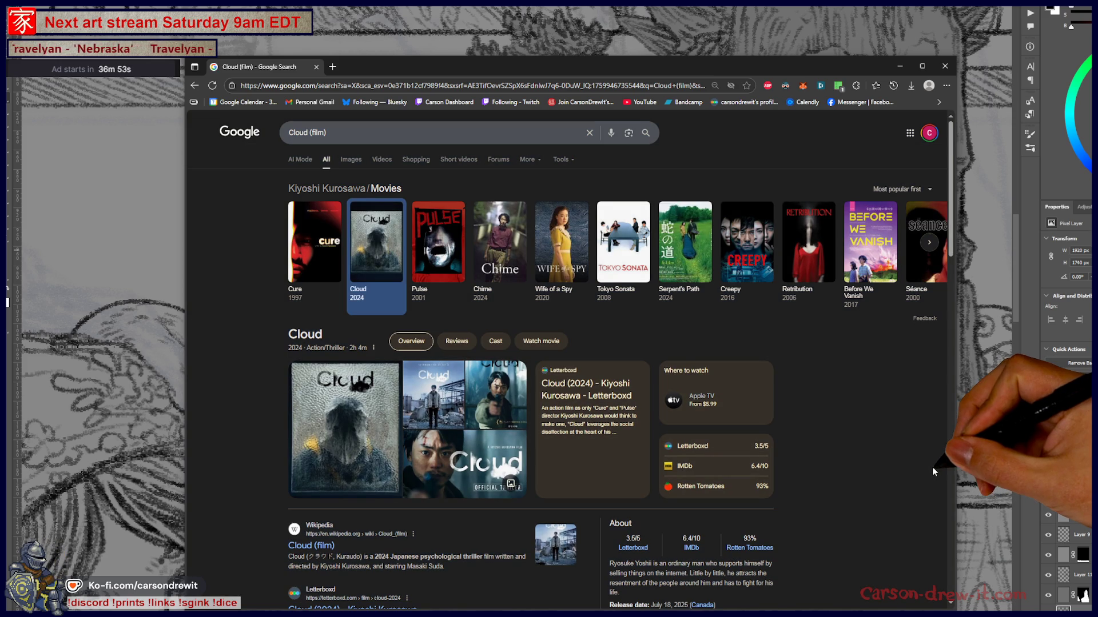
- Zoom the Cloud (film) results page to 110% and scroll to Related topics
scroll(902, 408, "down", 1)
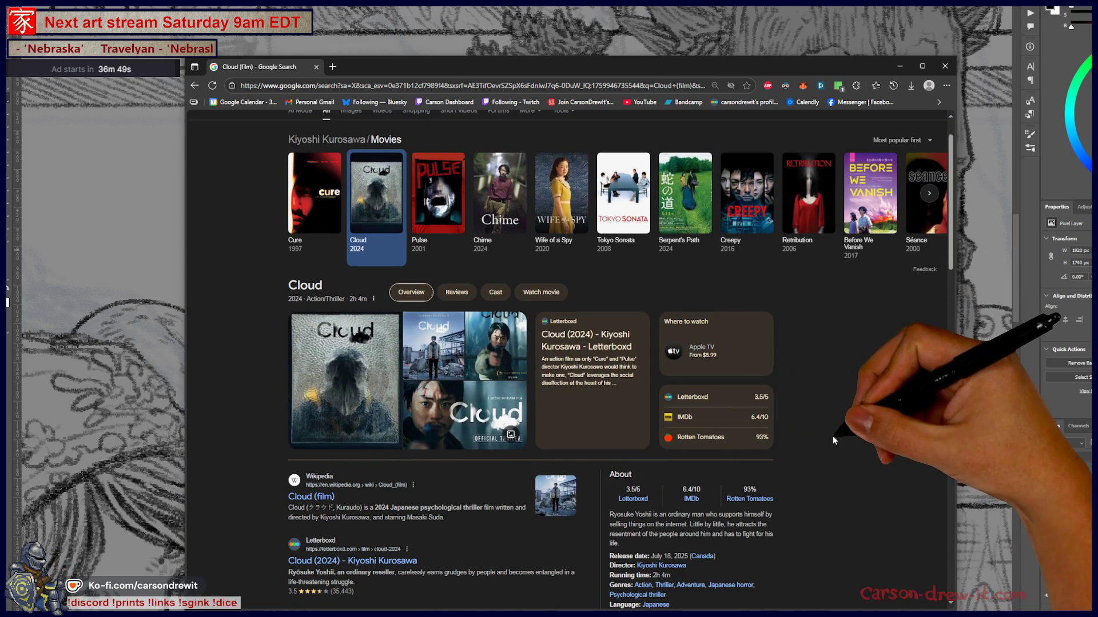
scroll(895, 454, "down", 4)
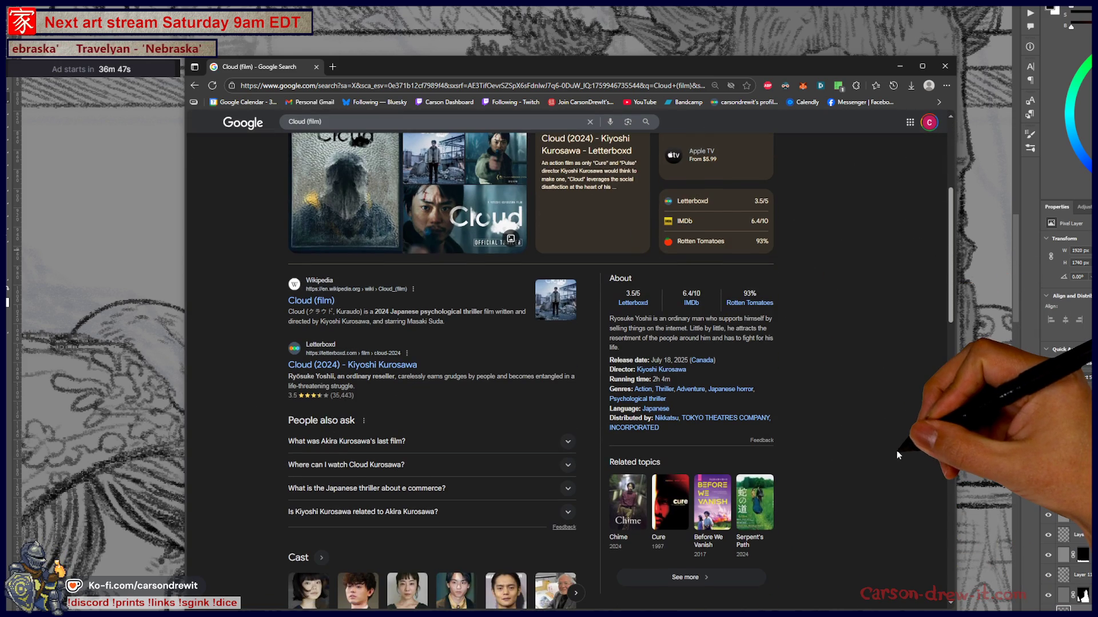
scroll(898, 455, "up", 2)
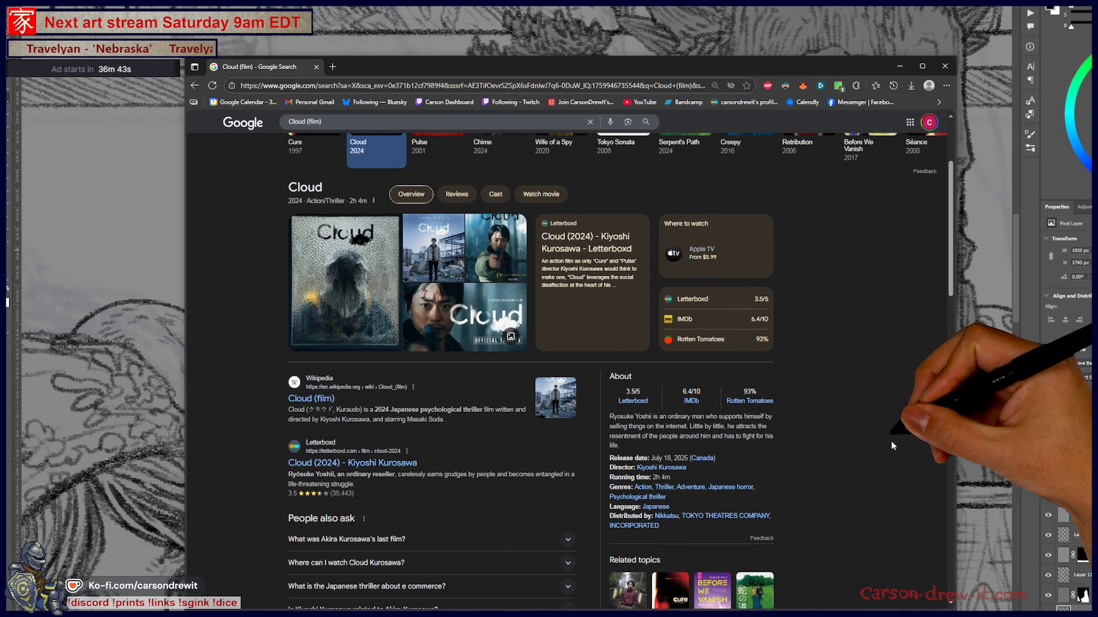
key("ctrl+plus")
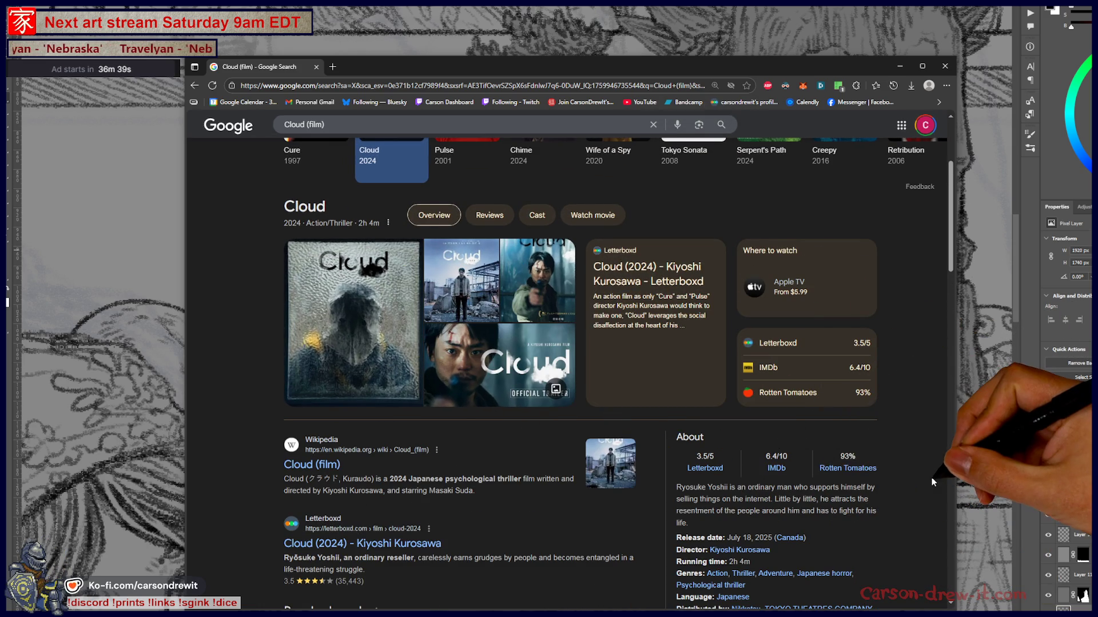
scroll(928, 486, "down", 3)
scroll(928, 486, "down", 1)
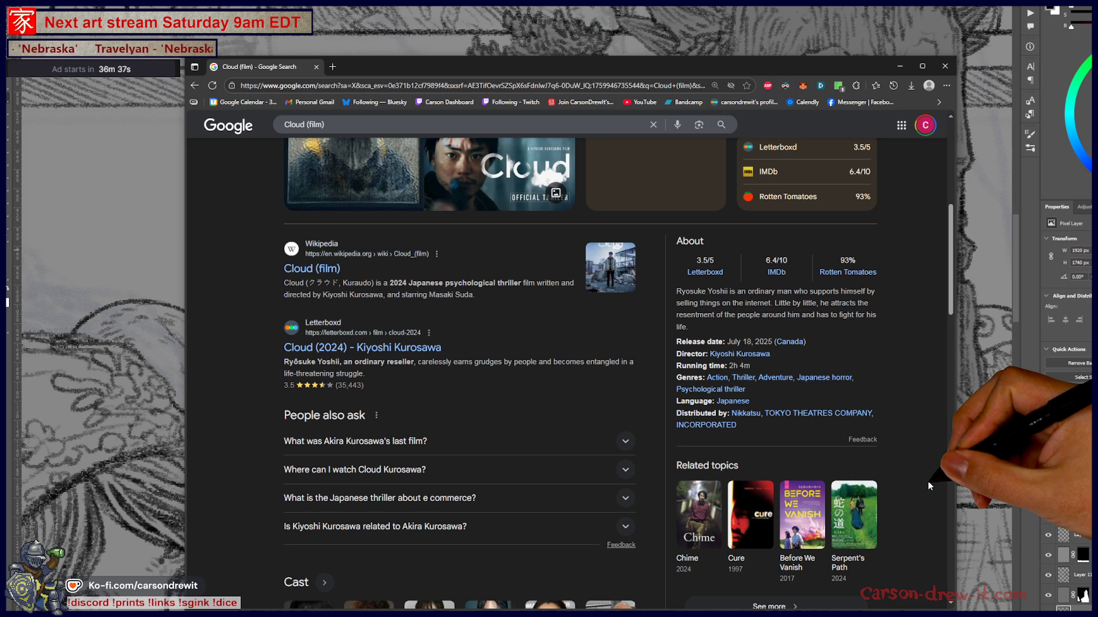
scroll(929, 486, "up", 3)
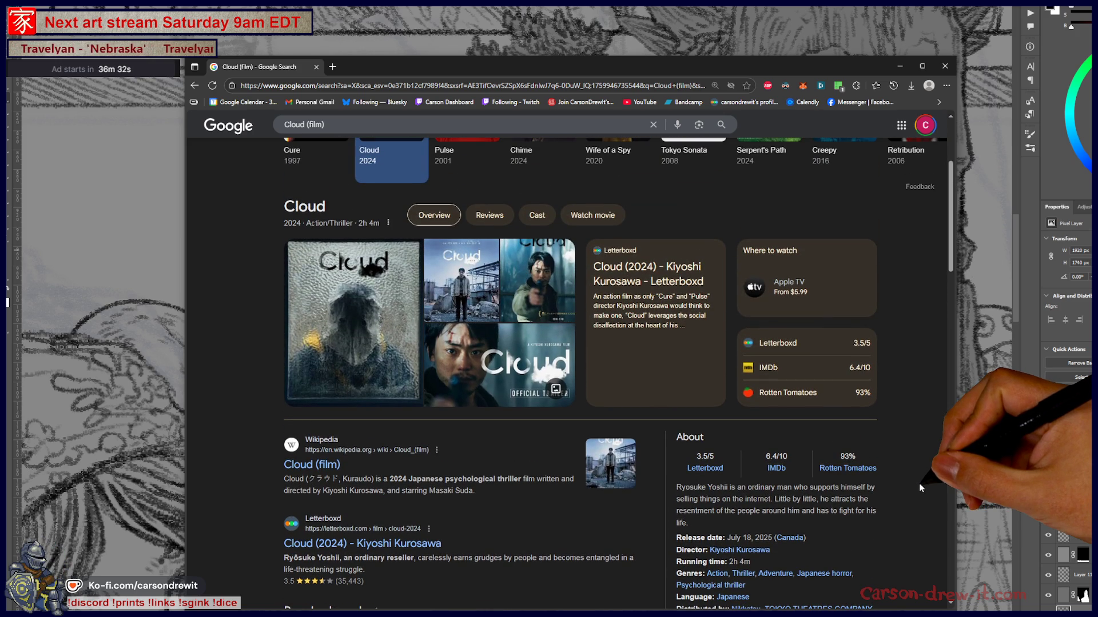
scroll(915, 491, "down", 5)
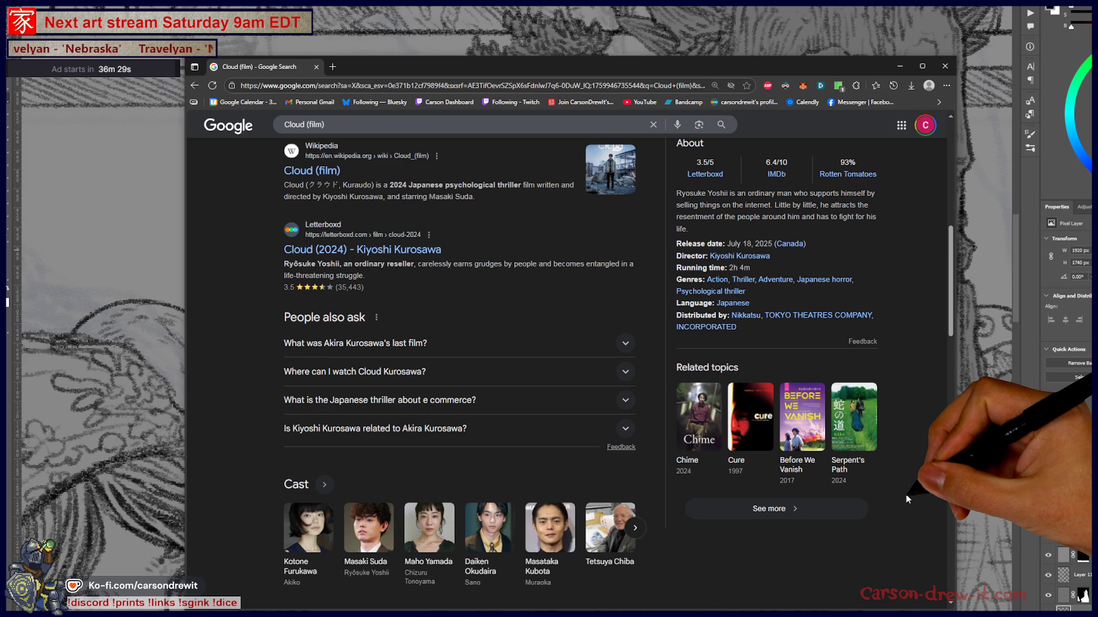
- Expand Cloud's related films and open the results for Monster (2023)
left_click(860, 508)
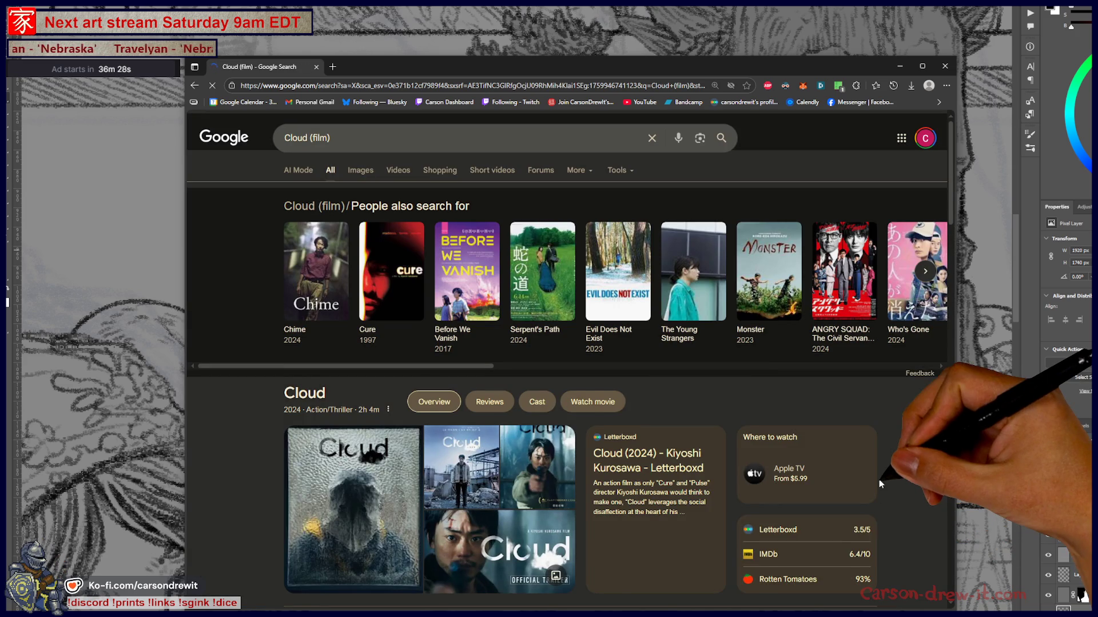
scroll(872, 297, "right", 3)
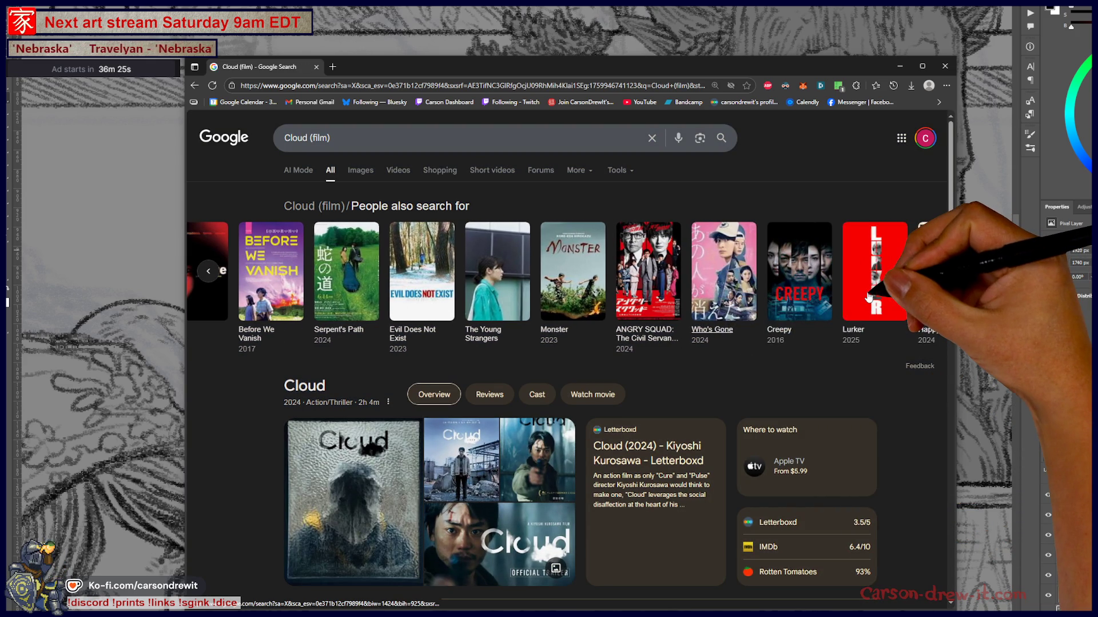
scroll(868, 298, "left", 3)
left_click(694, 320)
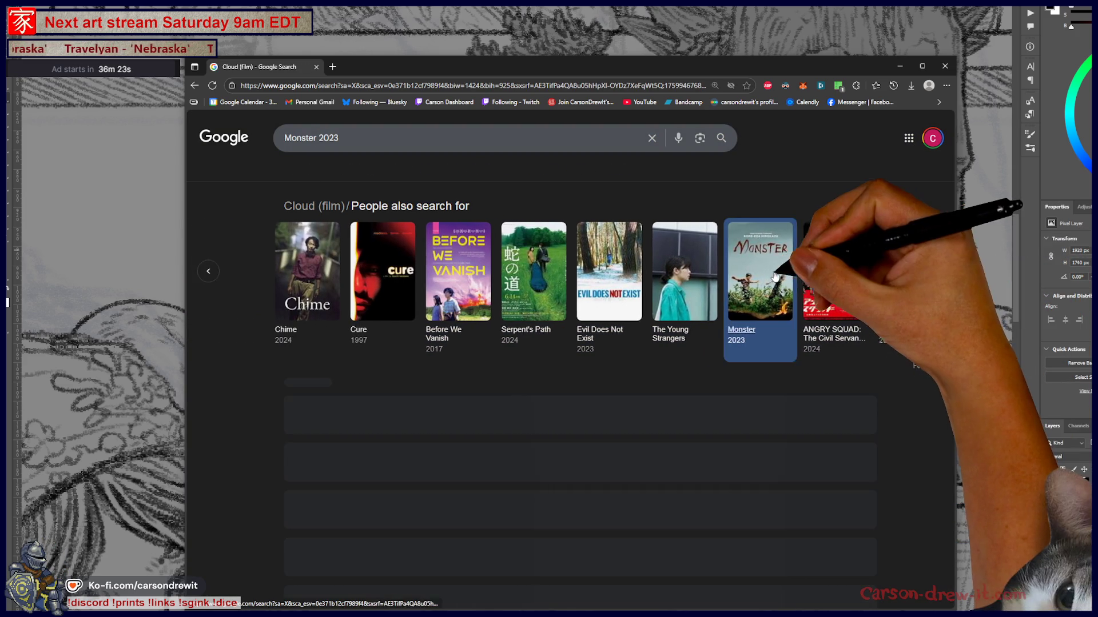
- Open the Letterboxd page for Monster (2023) from the search results
scroll(925, 401, "down", 3)
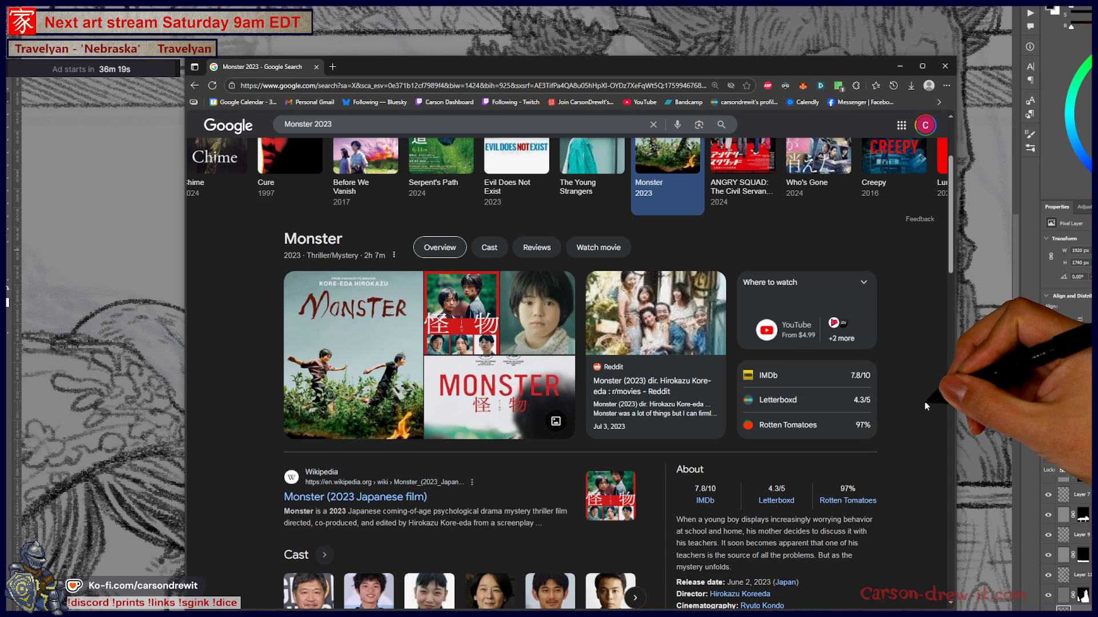
scroll(925, 406, "down", 8)
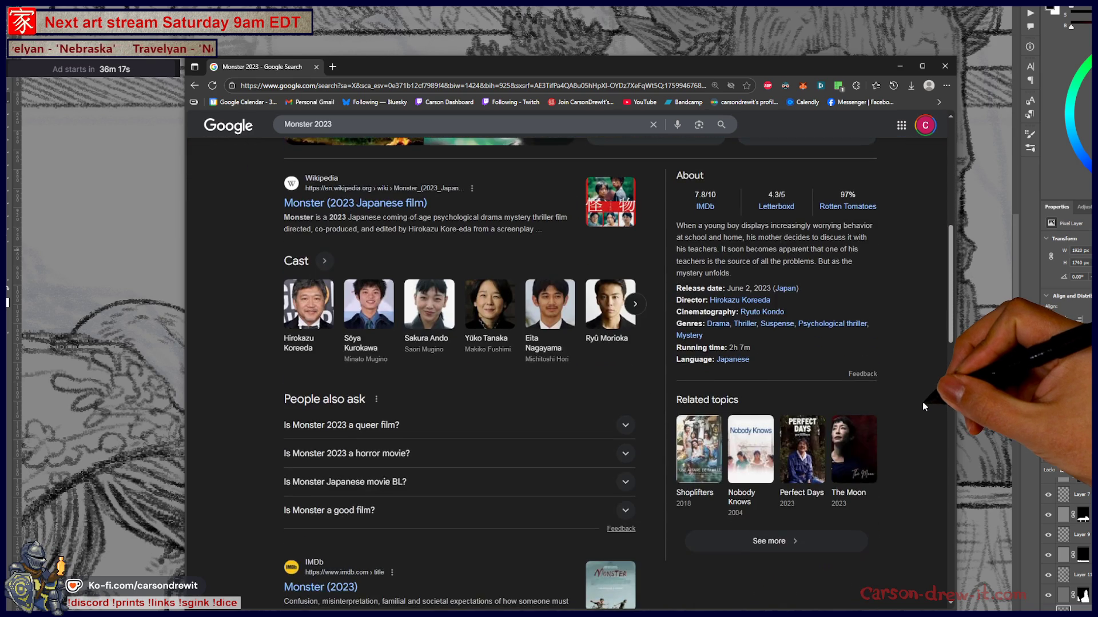
scroll(922, 408, "up", 4)
scroll(938, 404, "down", 3)
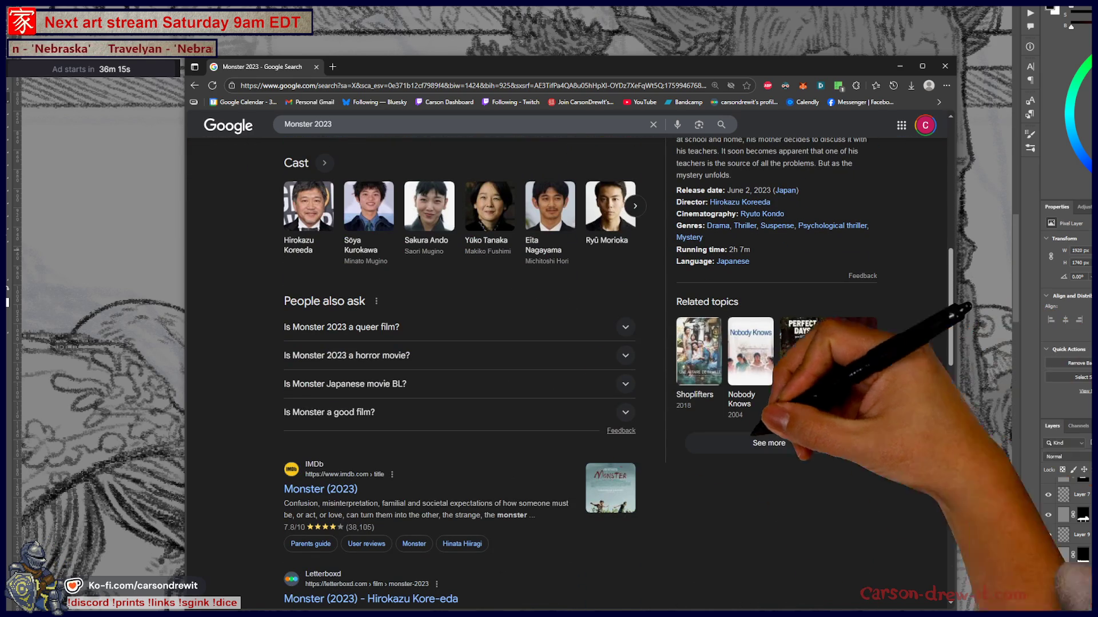
left_click(315, 494)
scroll(366, 497, "down", 1)
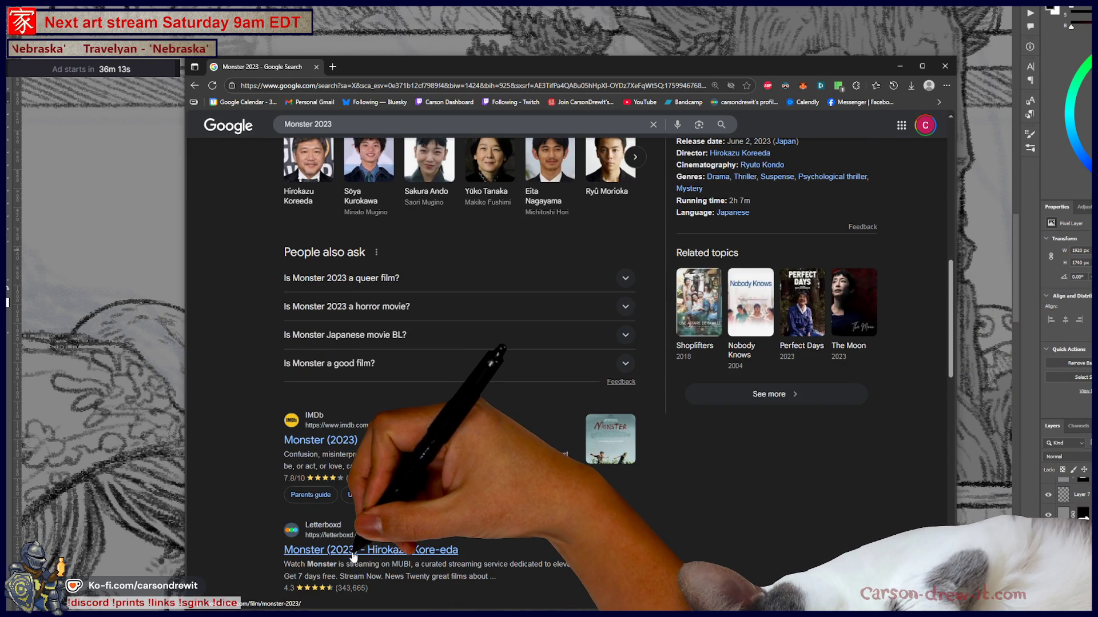
scroll(483, 446, "down", 3)
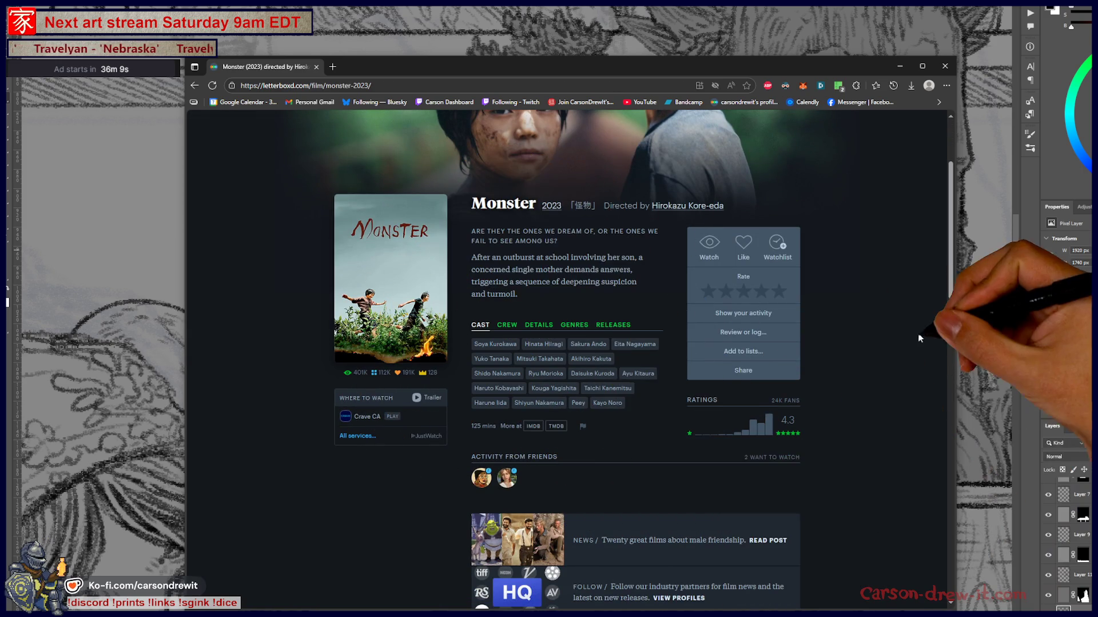
- Go back twice, via the Monster 2023 results, to the Cloud (film) Google search
scroll(918, 357, "up", 3)
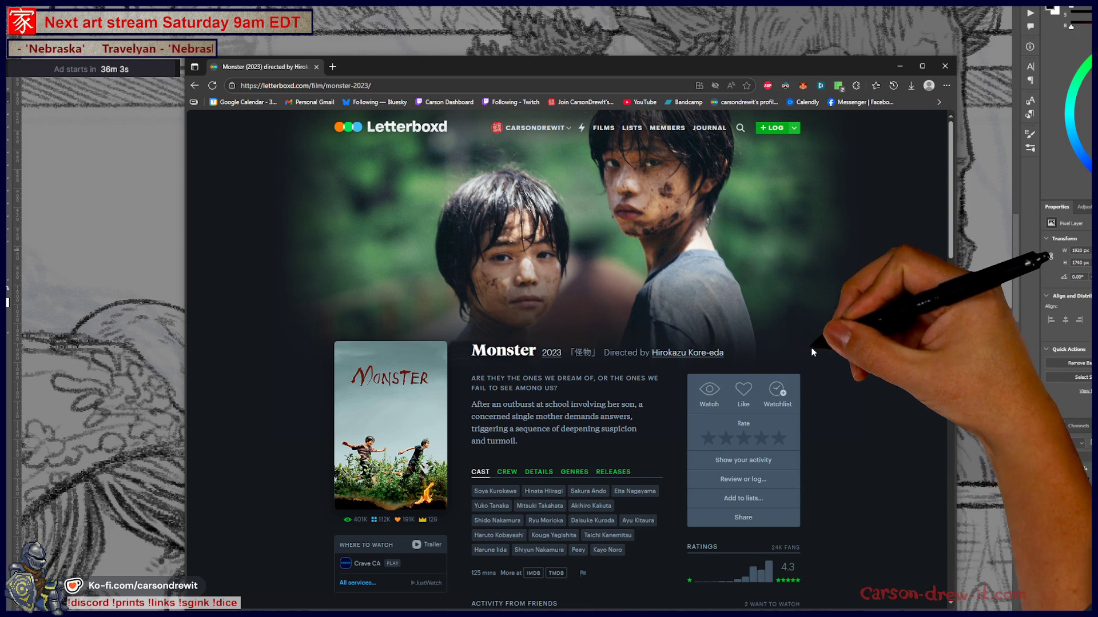
key("alt+Left")
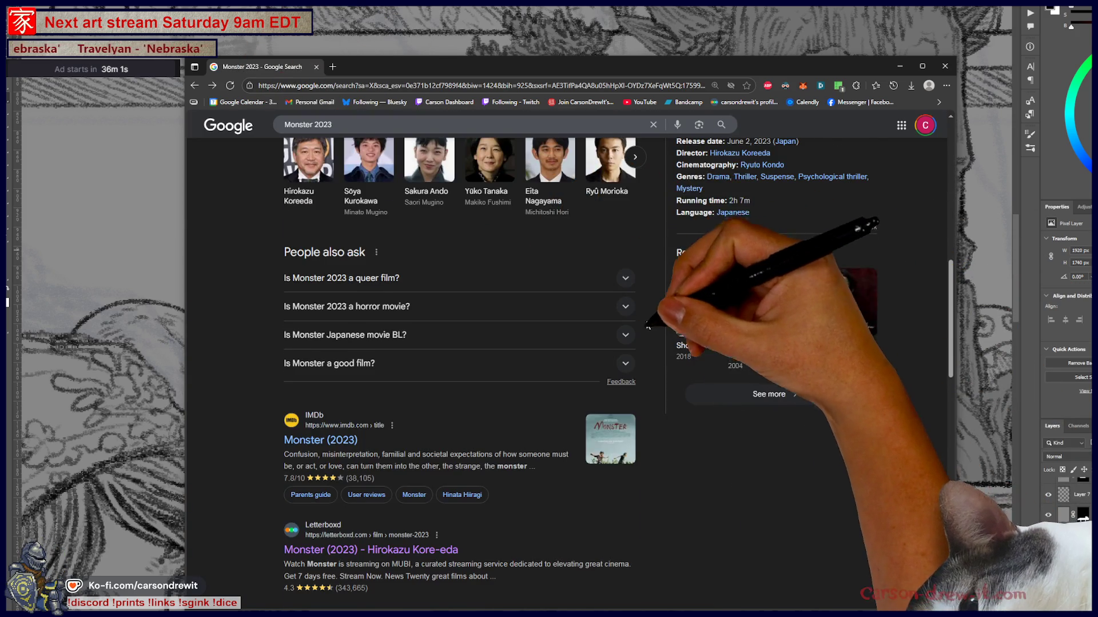
scroll(626, 342, "up", 8)
scroll(629, 347, "up", 1)
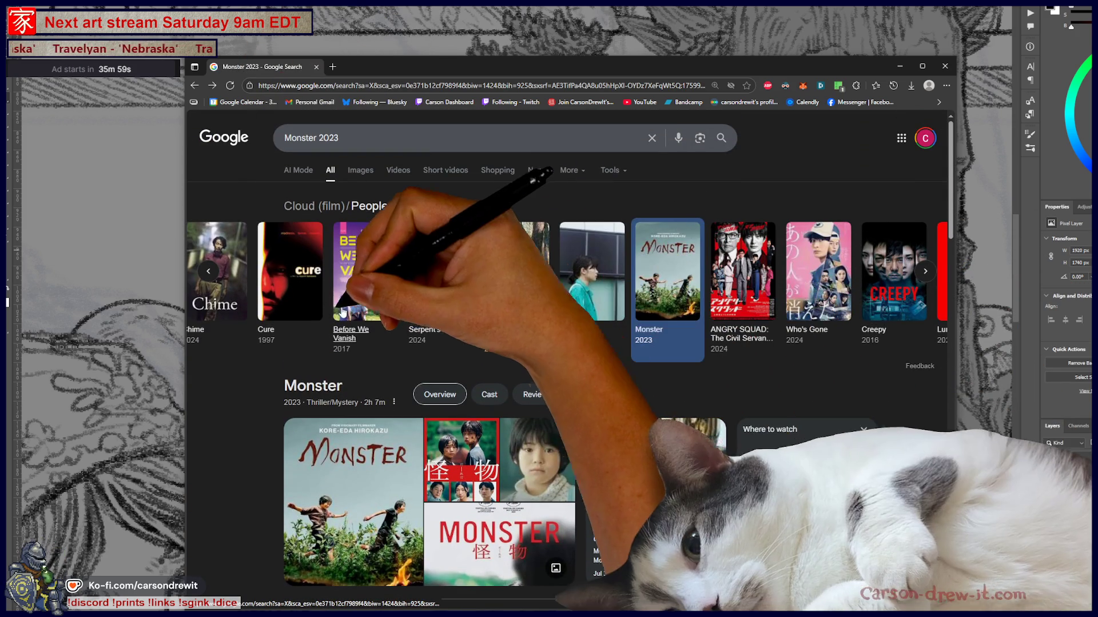
scroll(329, 304, "left", 2)
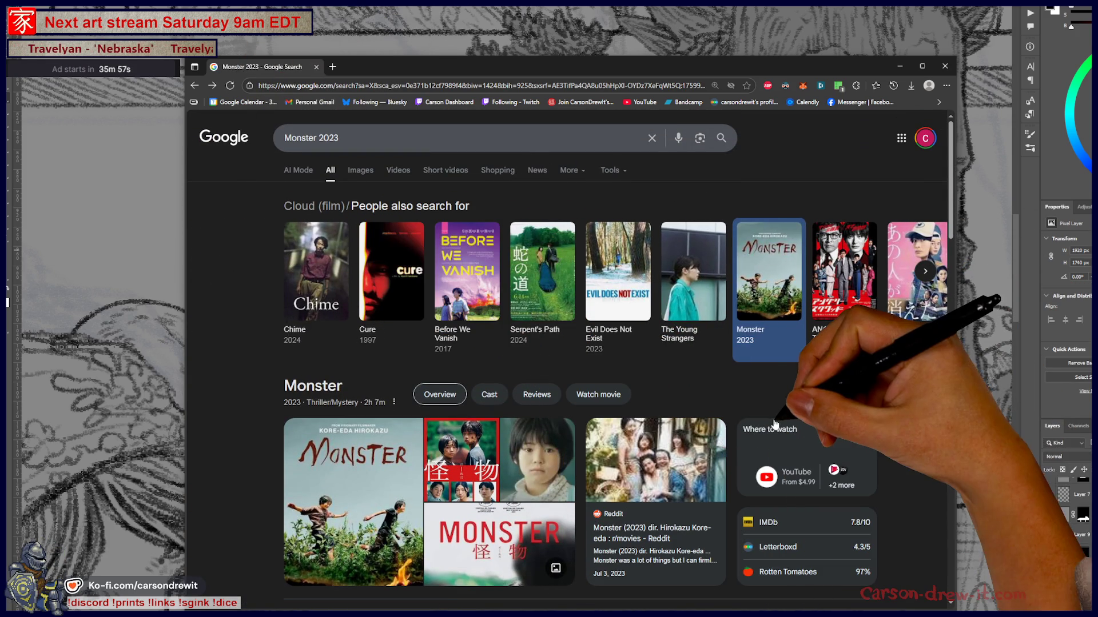
key("alt+Left")
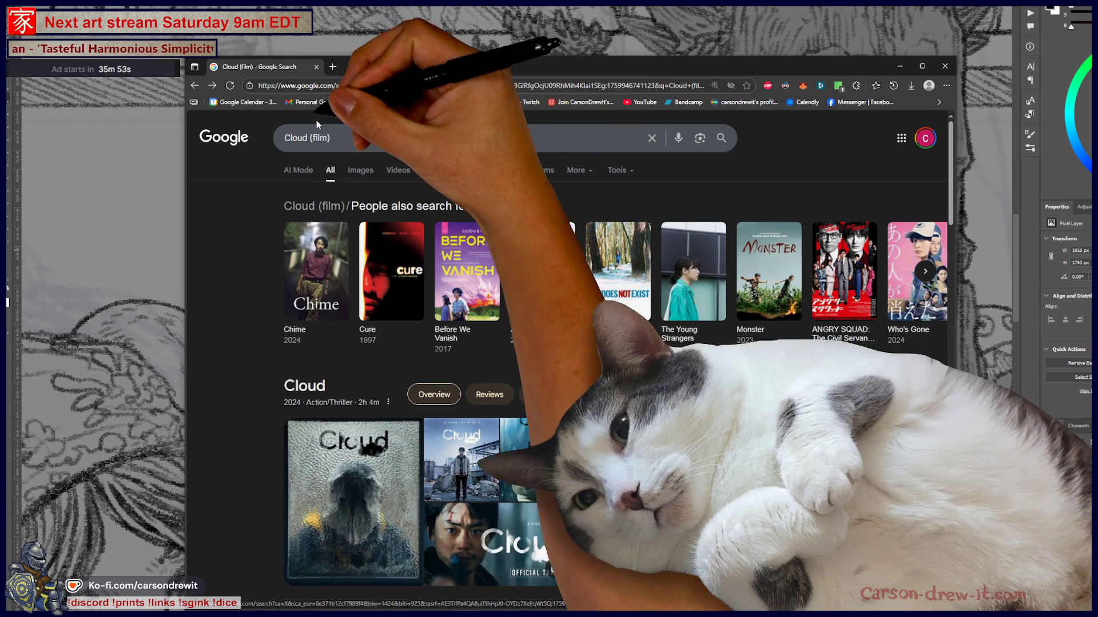
- Close the Google search window and browse Prime Video's featured movie tiles
left_click(318, 67)
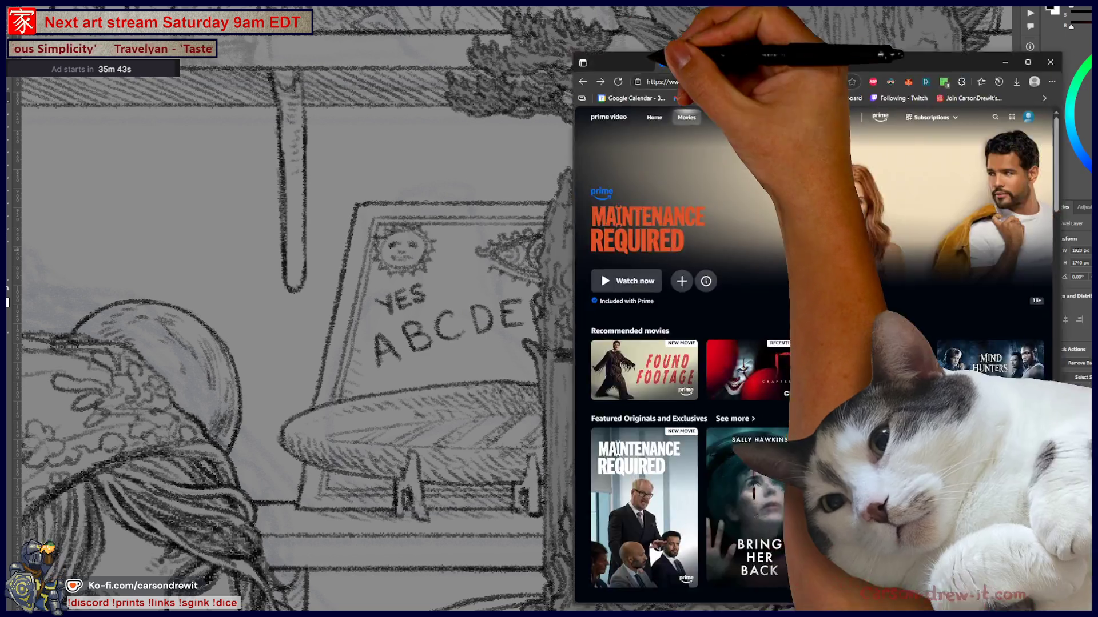
scroll(428, 280, "down", 3)
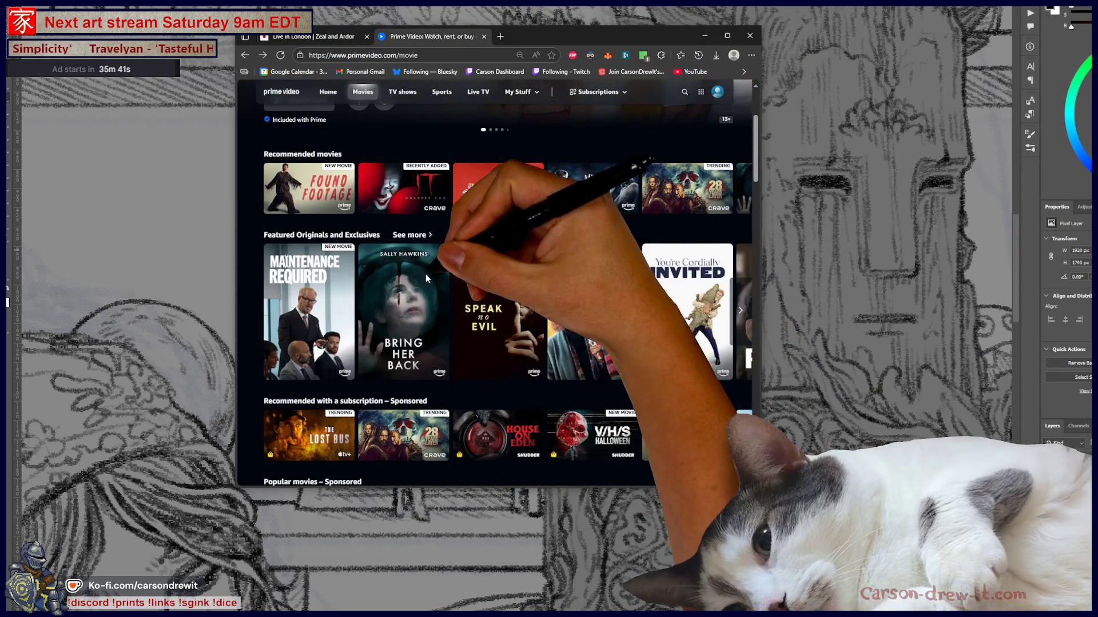
mouse_move(494, 279)
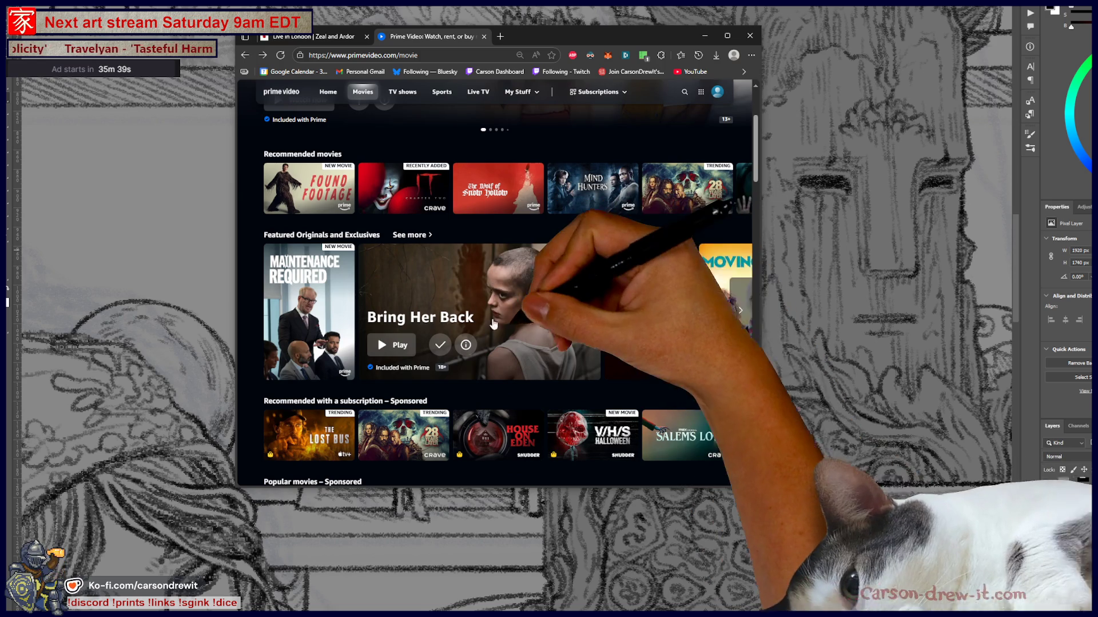
mouse_move(596, 354)
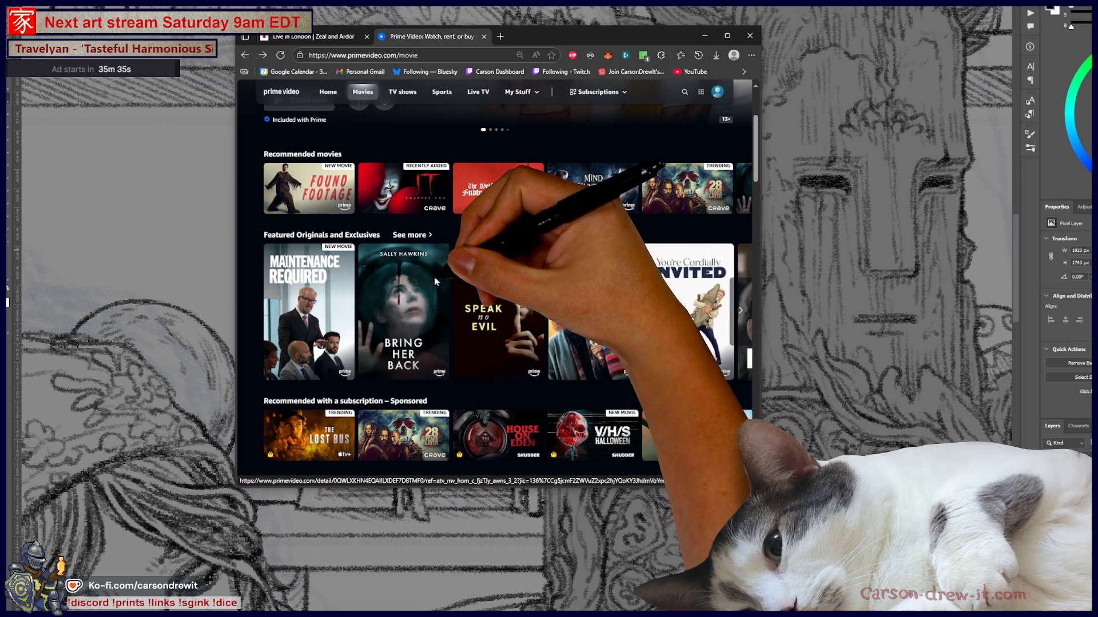
mouse_move(435, 320)
- Scroll further through the Movies page, then switch to the Live in London album
scroll(726, 423, "down", 2)
scroll(721, 388, "down", 3)
mouse_move(719, 380)
scroll(719, 380, "up", 6)
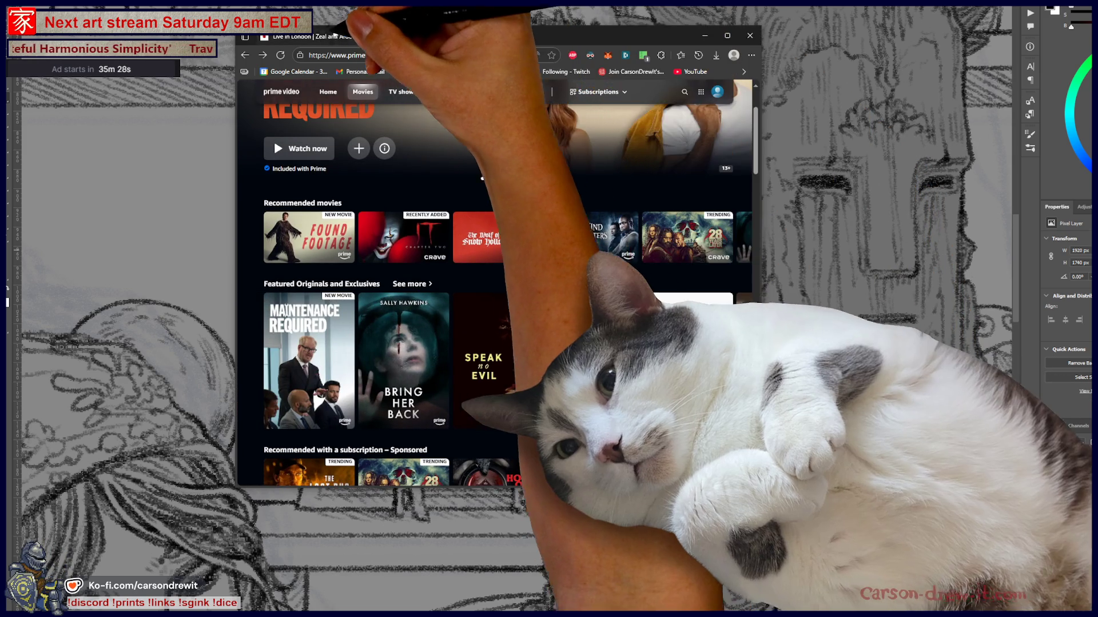
left_click(308, 37)
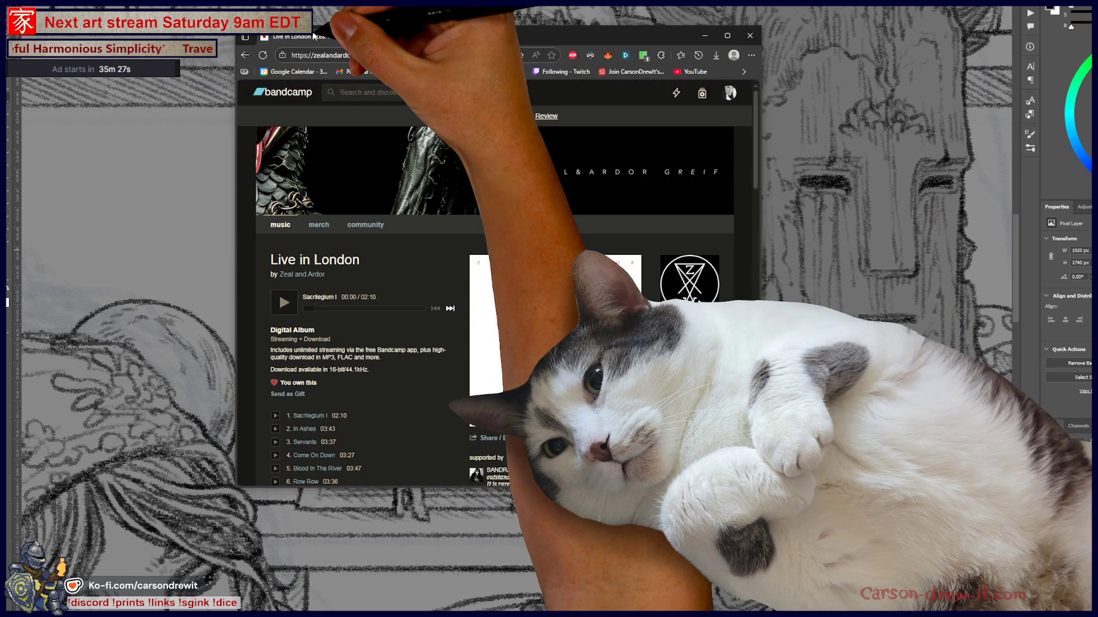
- Close the Live in London tab to return to the Photoshop shelf drawing
left_click(366, 37)
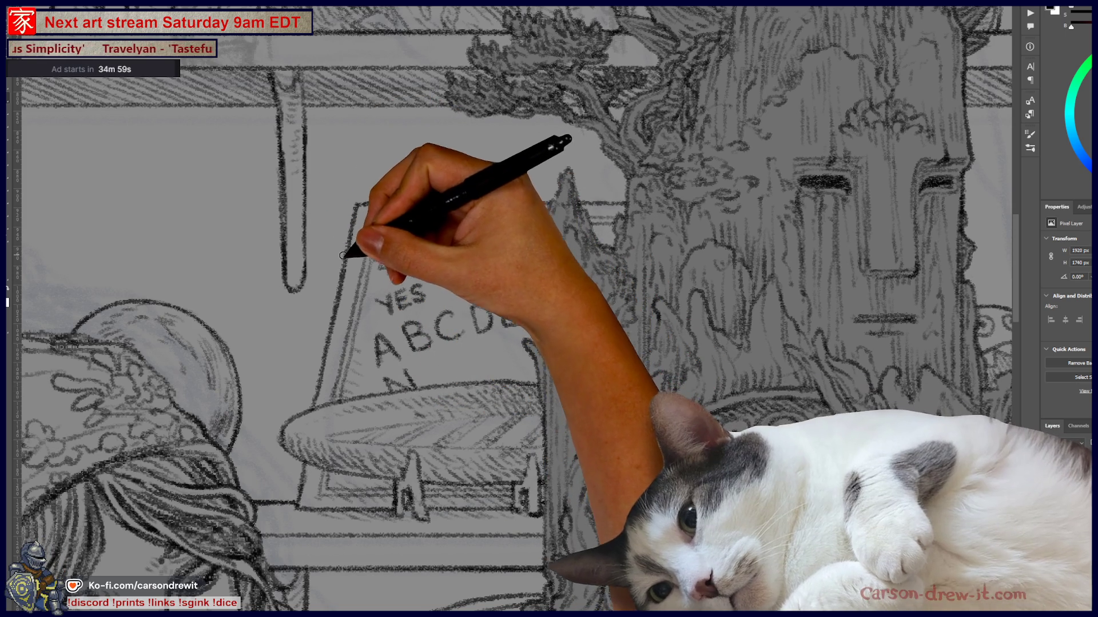
- Draw the letter O beside the N in the spirit board's NOPQR row
mouse_move(445, 362)
left_mouse_down()
mouse_move(432, 375)
mouse_move(437, 360)
mouse_move(447, 380)
left_mouse_up()
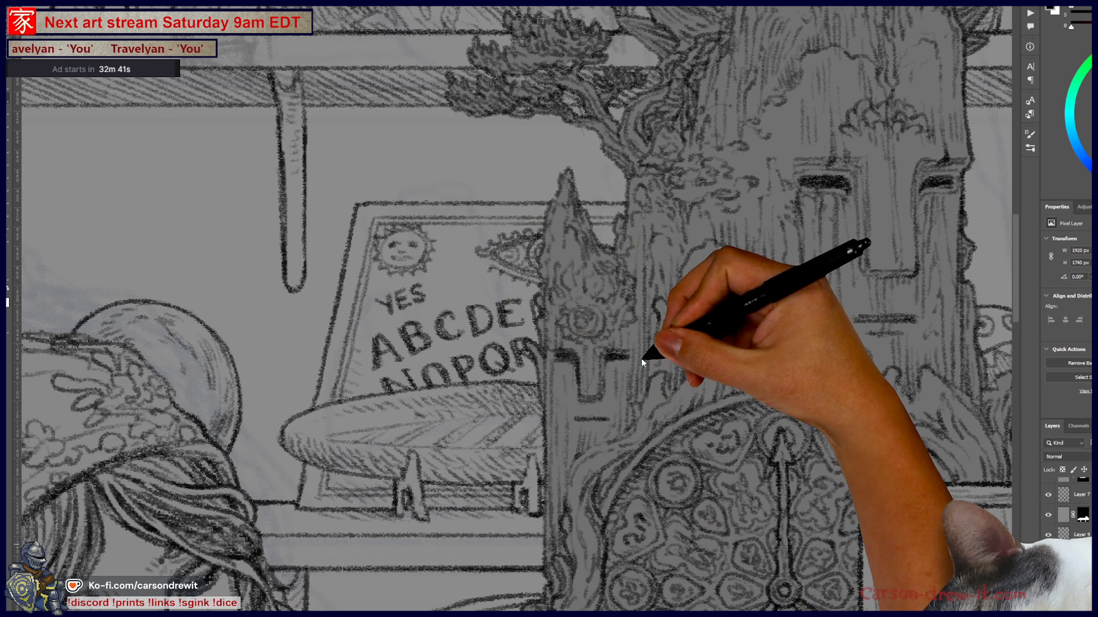
scroll(601, 374, "down", 2)
- Zoom out and pan from the skull and upper shelf across to the cat and dolls
scroll(601, 374, "down", 3)
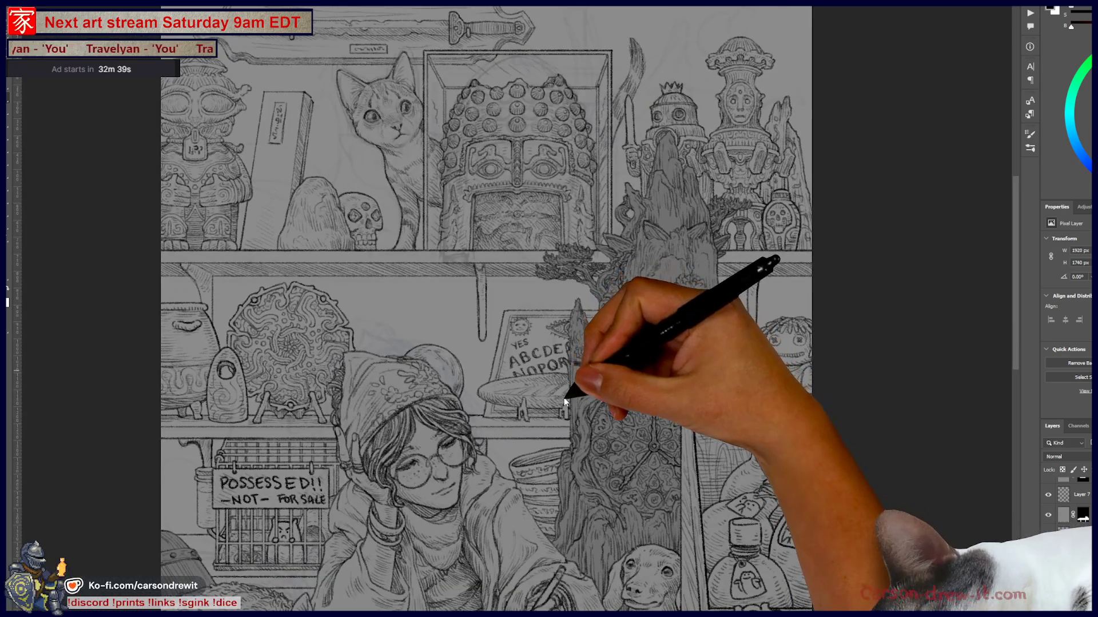
left_click_drag(595, 378, 609, 373)
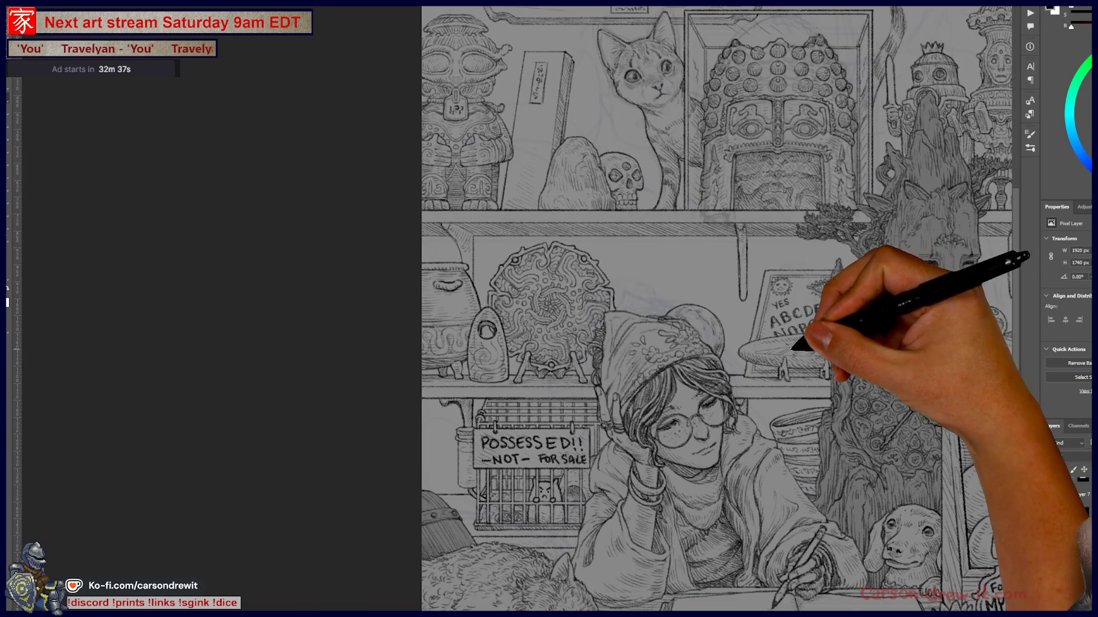
scroll(337, 408, "up", 3)
left_click_drag(647, 267, 578, 363)
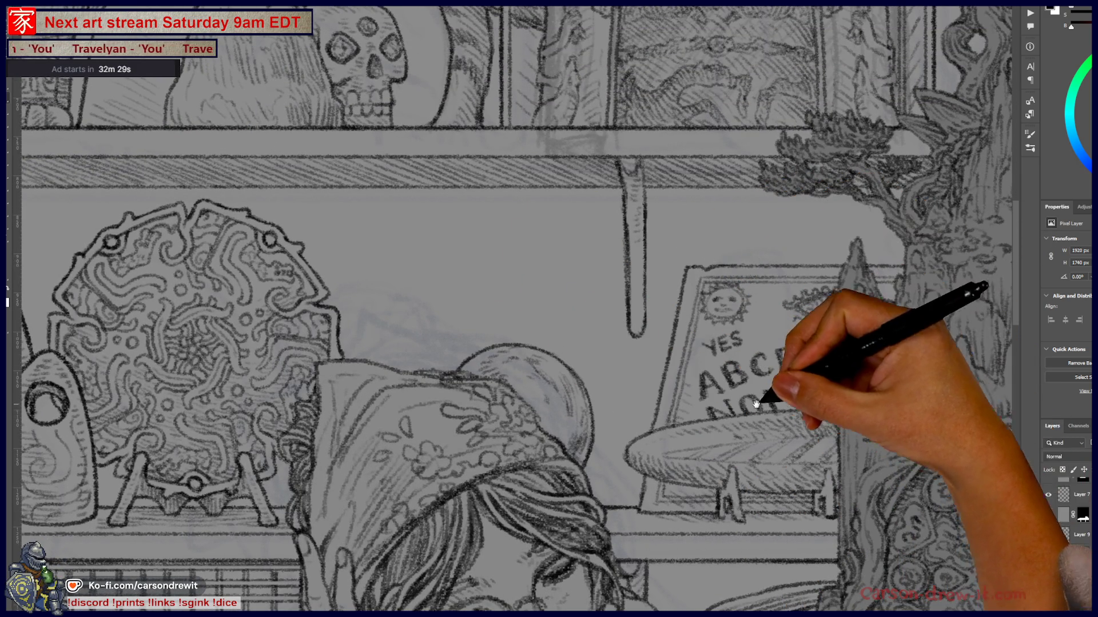
scroll(743, 280, "down", 2)
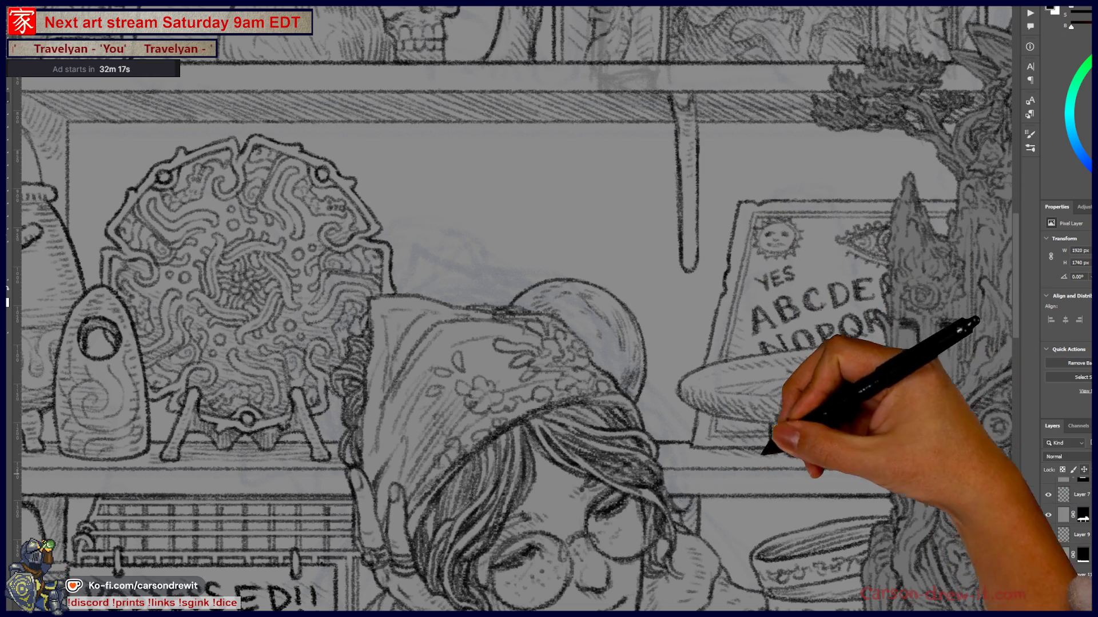
key("ctrl+minus")
key("ctrl+minus")
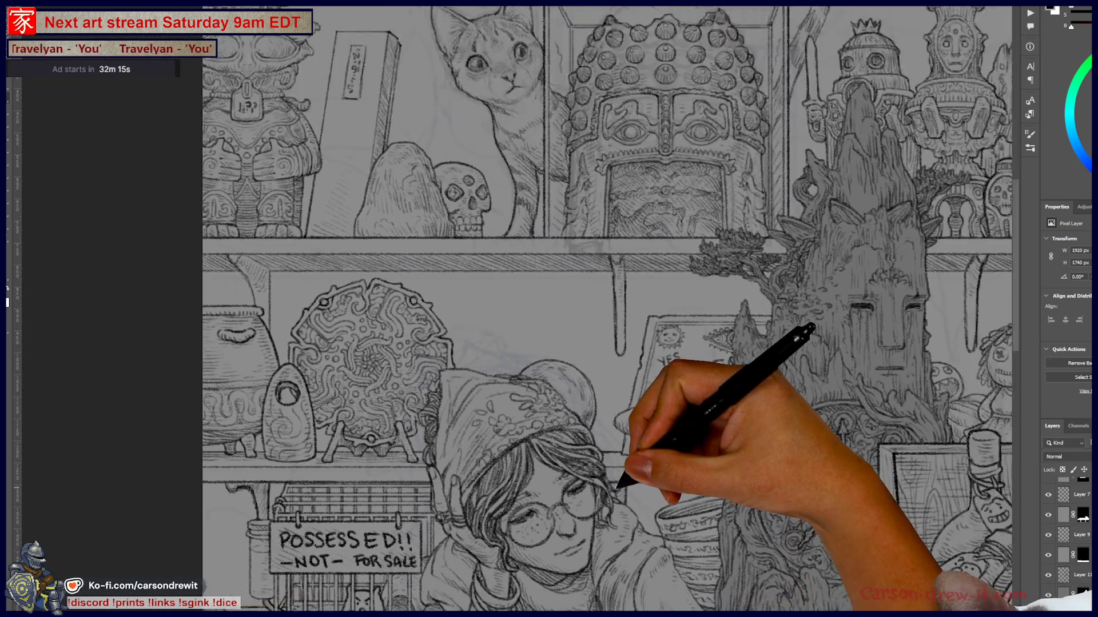
mouse_move(662, 510)
left_mouse_down()
mouse_move(527, 510)
mouse_move(593, 515)
mouse_move(693, 423)
mouse_move(749, 405)
left_mouse_up()
key("ctrl+minus")
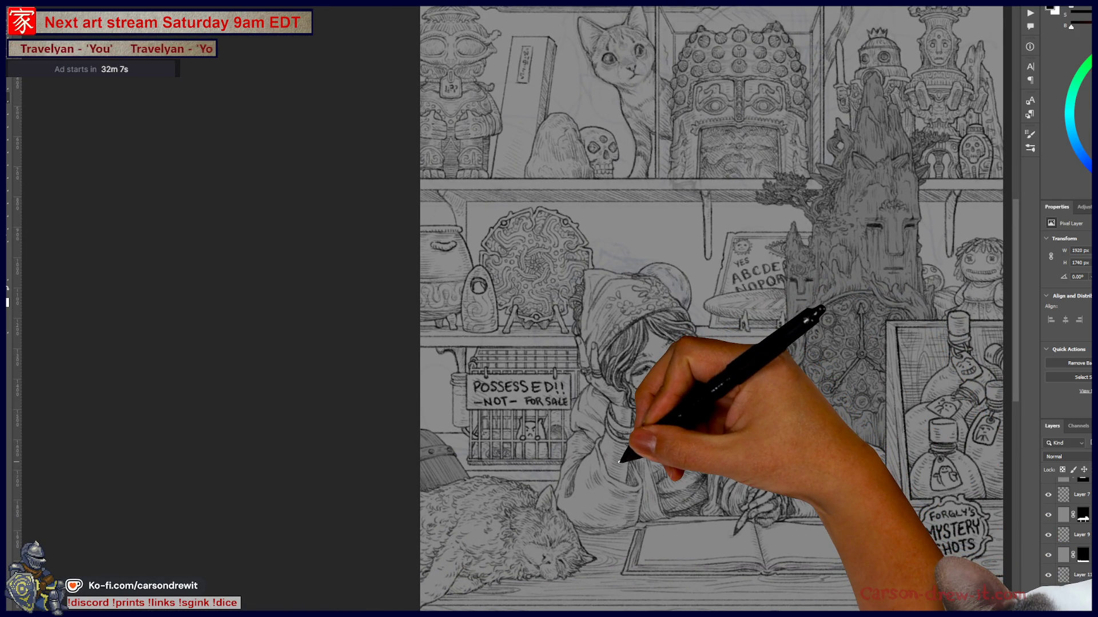
scroll(652, 461, "down", 1)
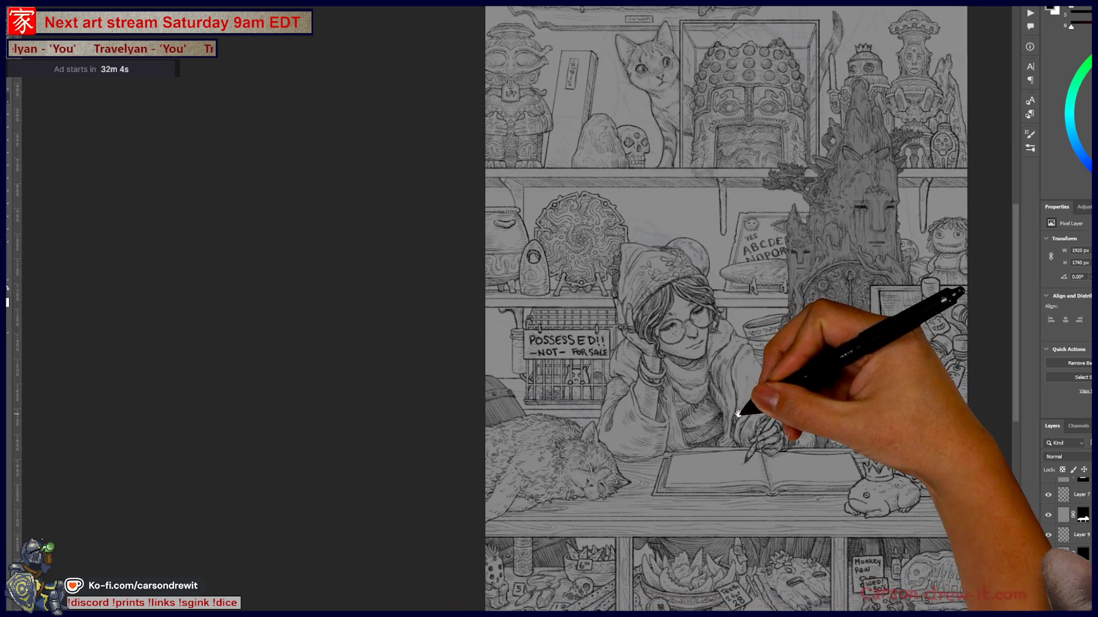
- Bring the lower shelves into view, zoom in on the girl's desk and rotate the view 180°
left_click_drag(747, 404, 694, 502)
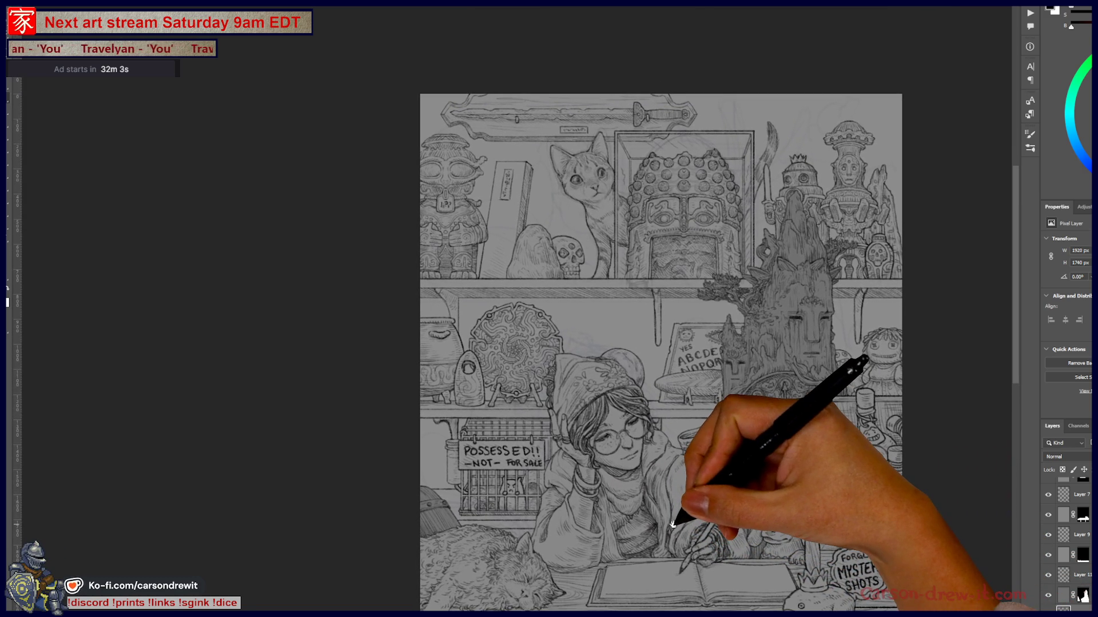
scroll(677, 518, "down", 1)
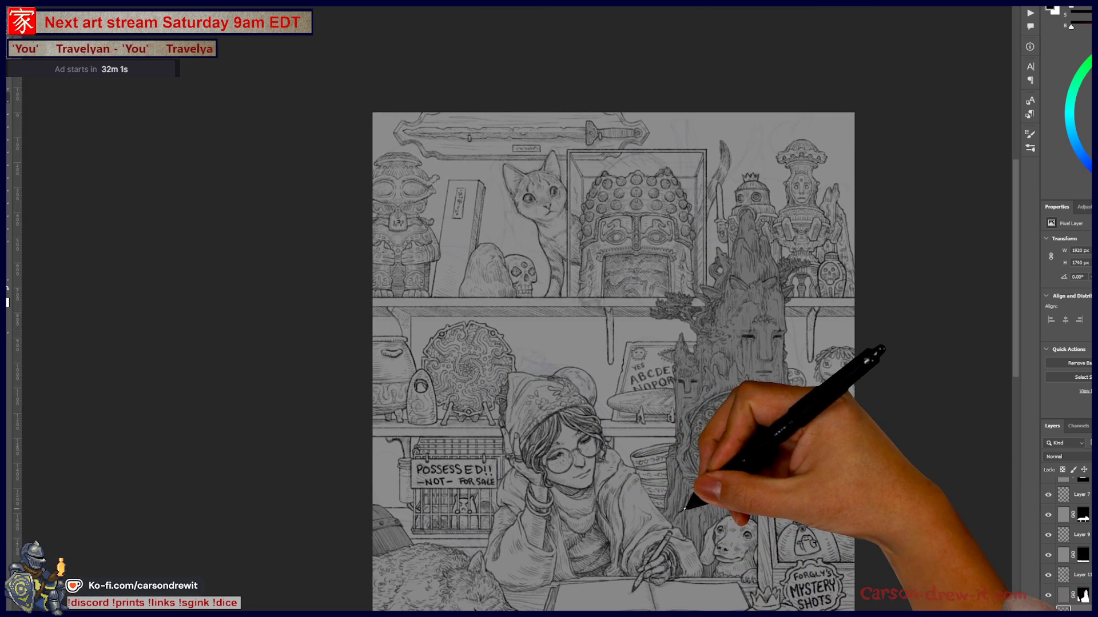
mouse_move(682, 510)
left_mouse_down()
mouse_move(711, 311)
mouse_move(678, 395)
left_mouse_up()
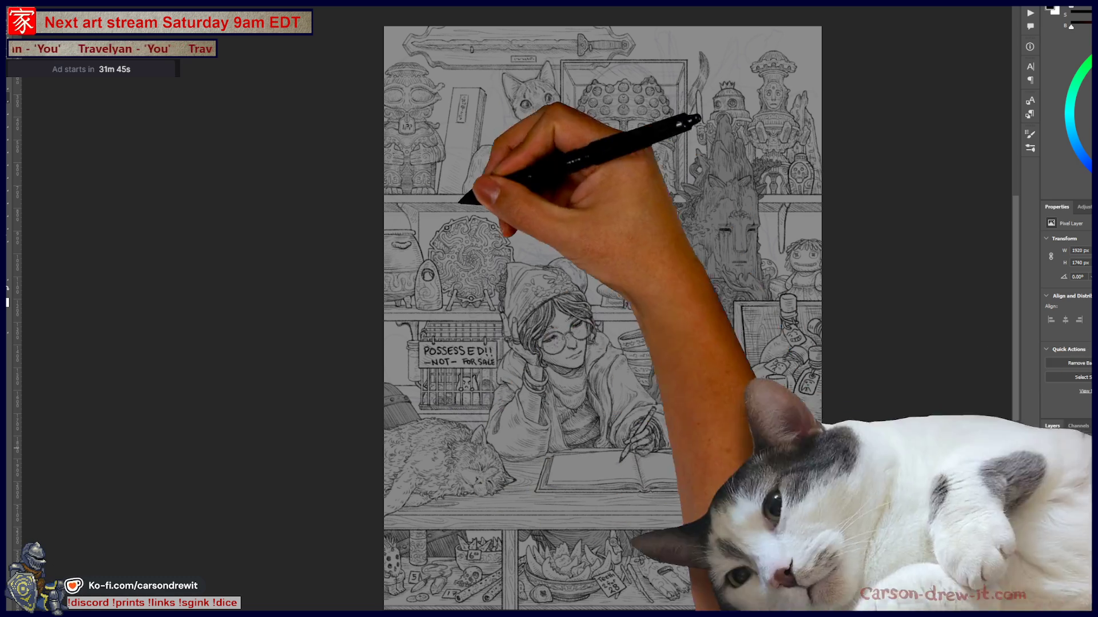
mouse_move(595, 503)
left_mouse_down()
mouse_move(722, 425)
mouse_move(728, 461)
mouse_move(657, 481)
mouse_move(379, 483)
mouse_move(248, 304)
mouse_move(375, 189)
mouse_move(357, 204)
left_mouse_up()
key("r")
- Pan the view to the open book's lower edge and select Layer 7
mouse_move(473, 262)
left_mouse_down()
mouse_move(612, 367)
mouse_move(662, 436)
mouse_move(629, 385)
mouse_move(666, 362)
mouse_move(649, 400)
left_mouse_up()
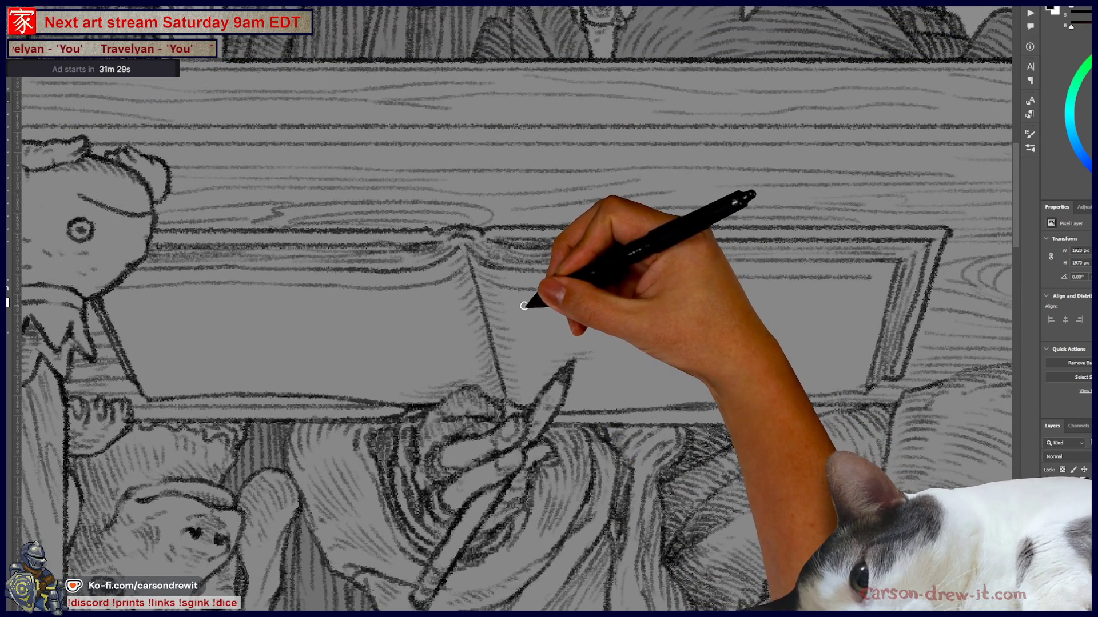
left_click_drag(718, 392, 729, 395)
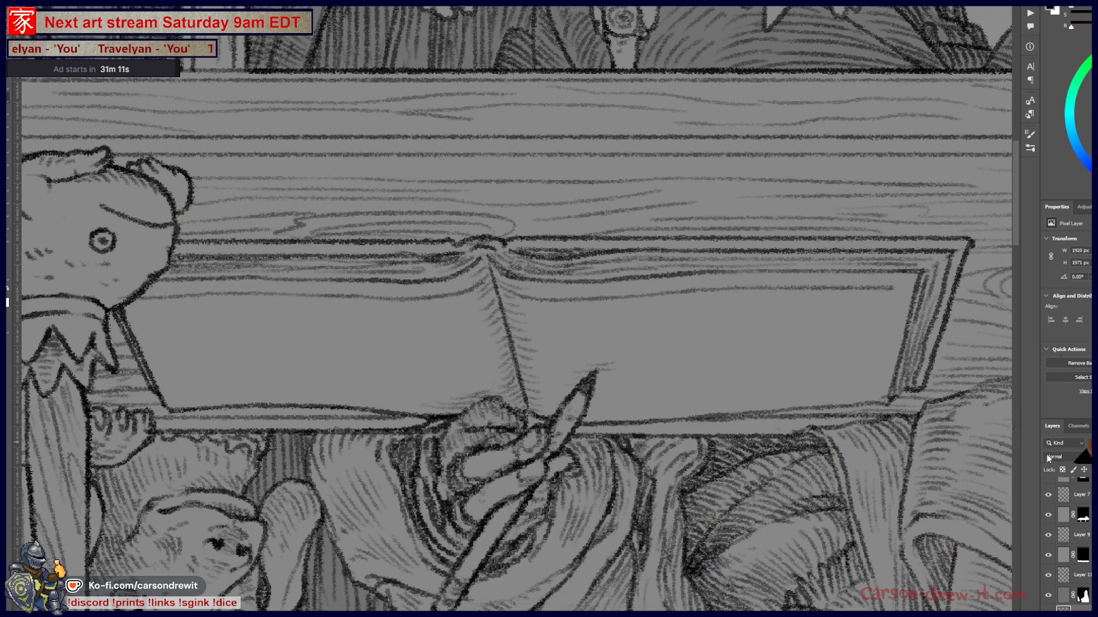
left_click(1080, 494)
scroll(1088, 510, "up", 2)
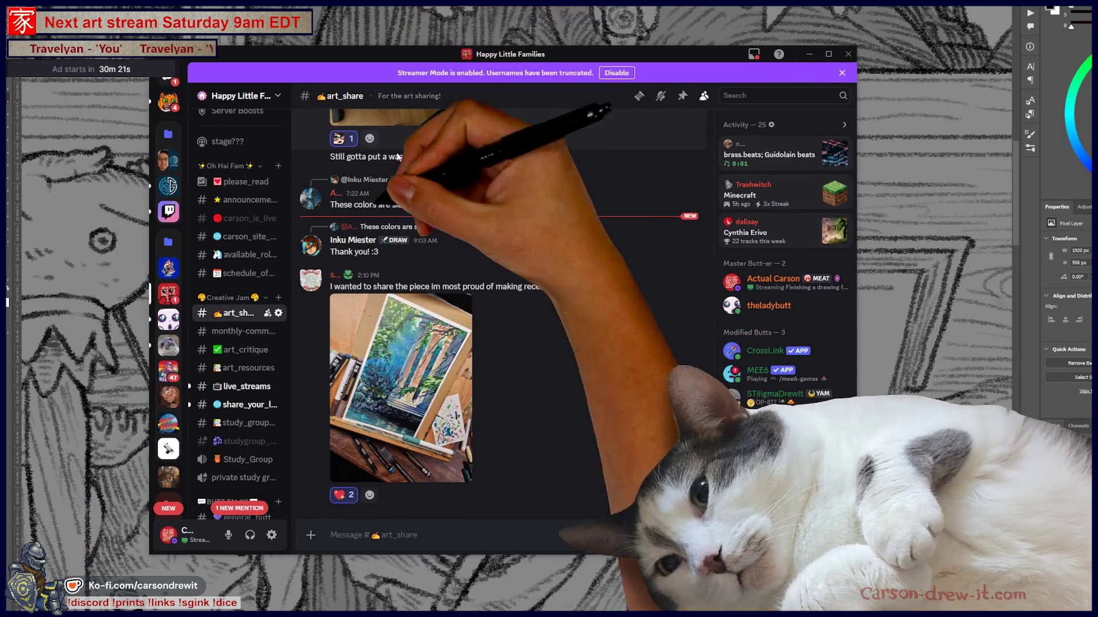
- Open the sunlit-columns painting full-size and zoom in and out on the column tops
left_click(458, 389)
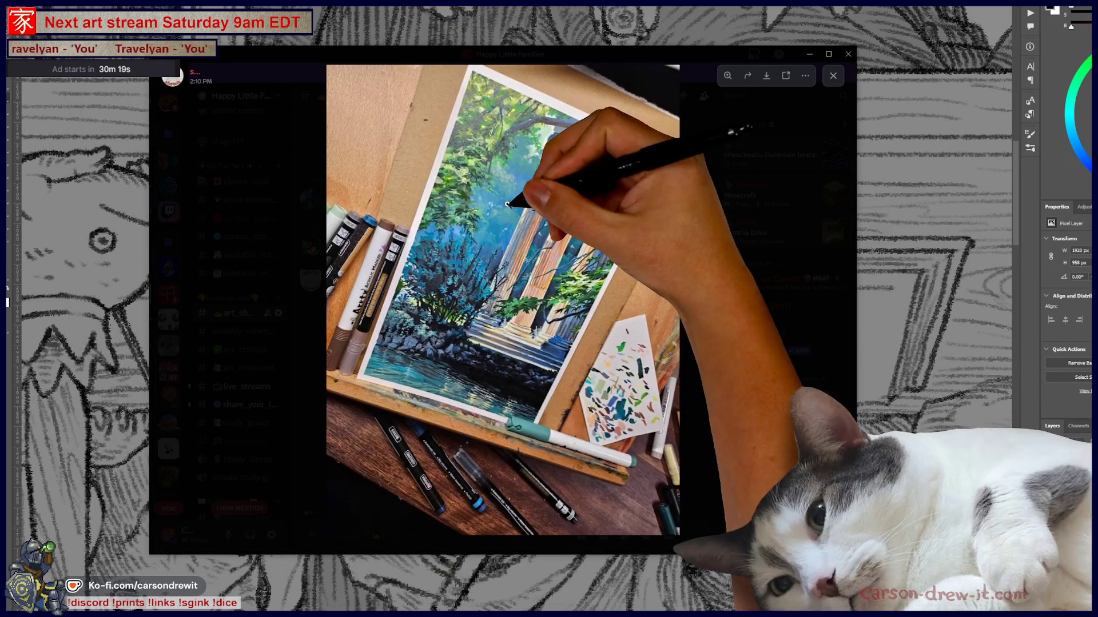
left_click(581, 233)
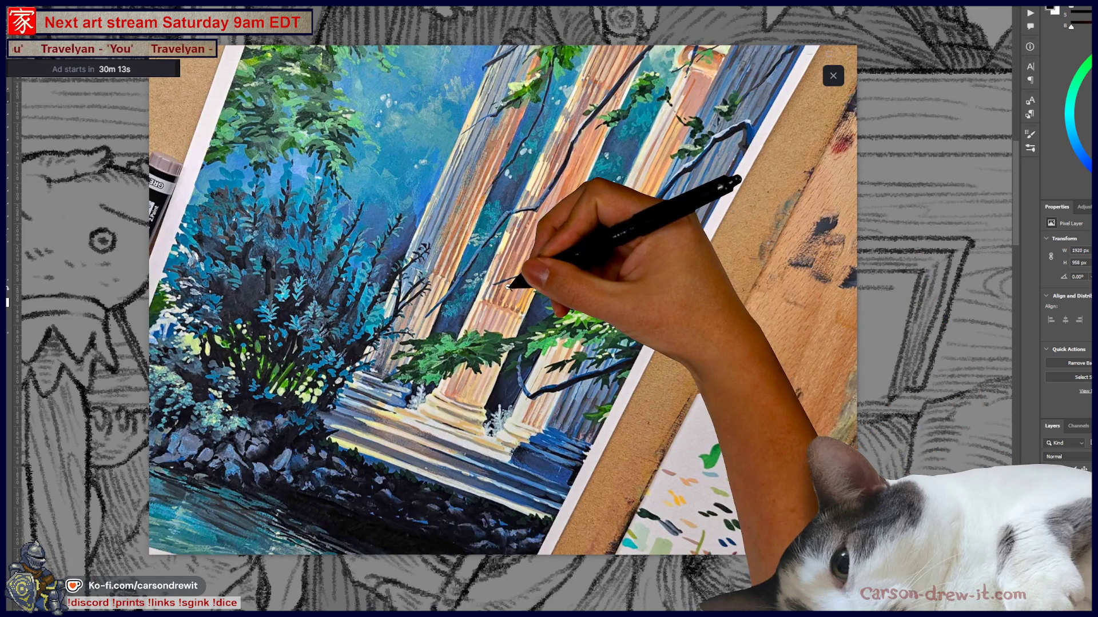
left_click(583, 286)
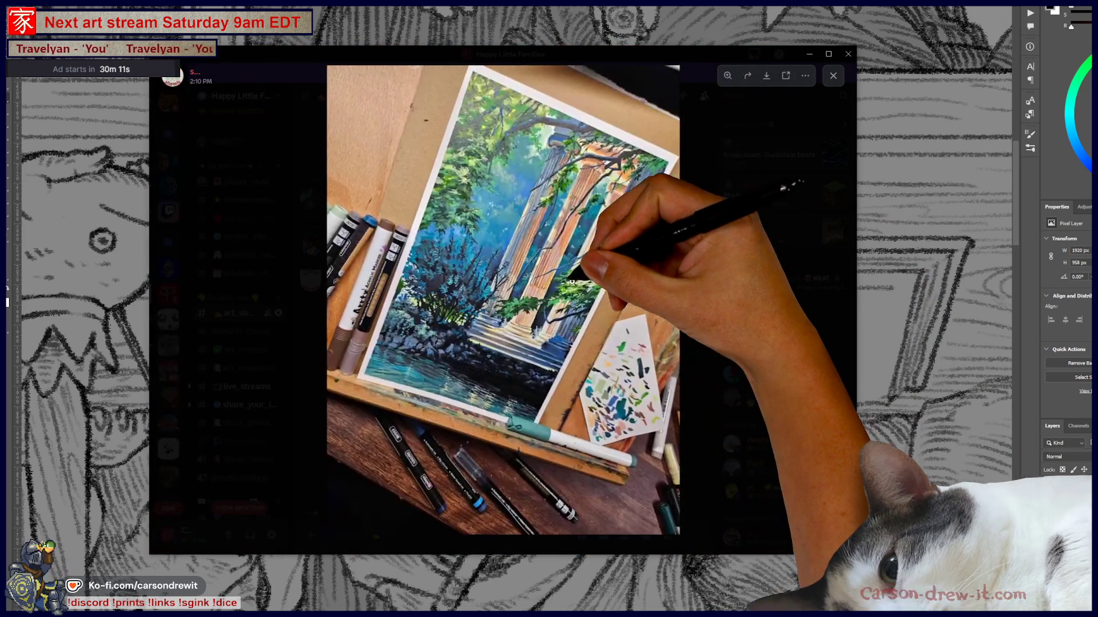
left_click(586, 173)
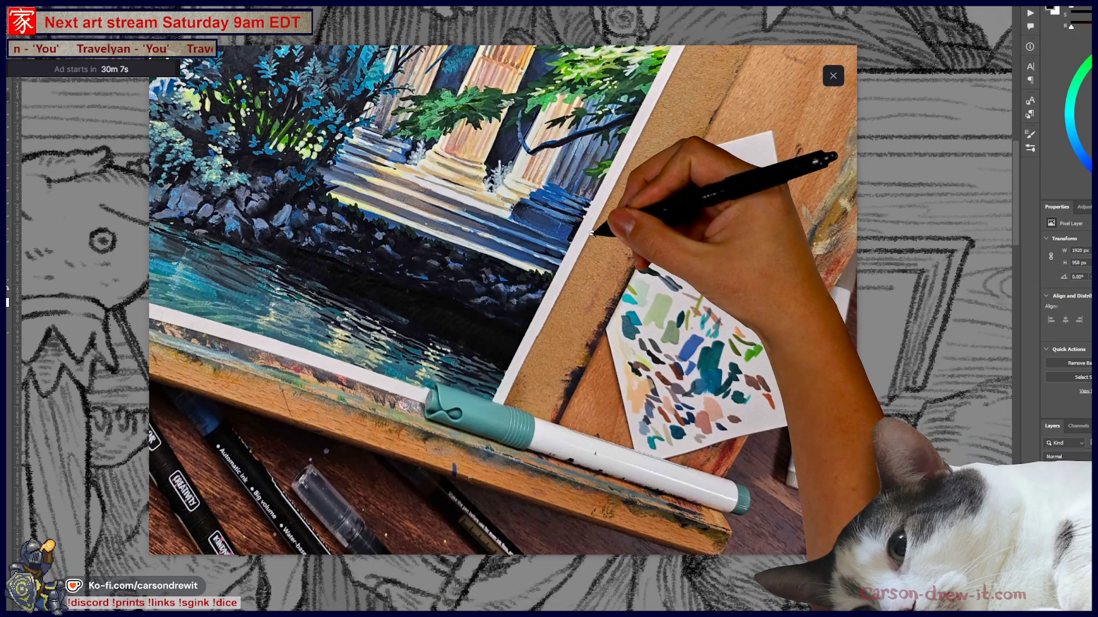
scroll(621, 423, "up", 2)
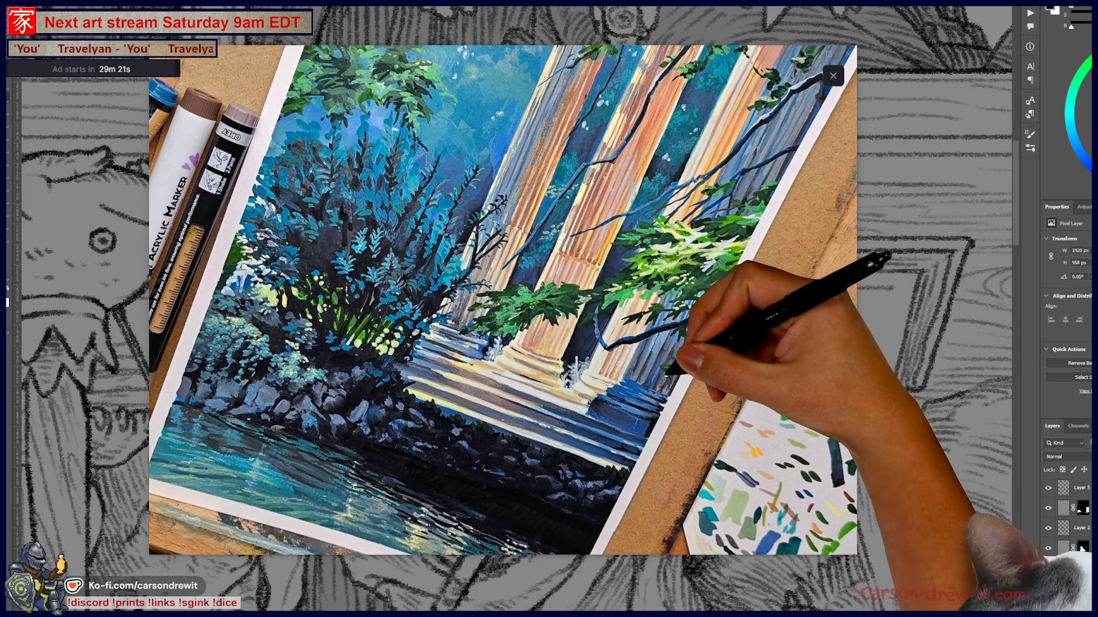
key("Right")
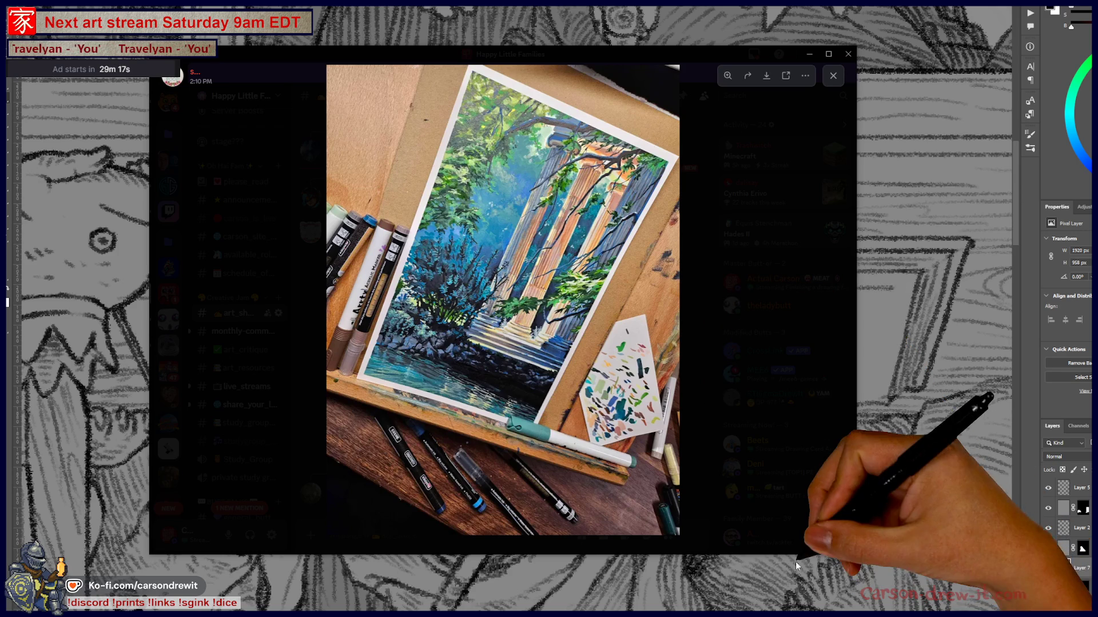
- Extend the Discord window to the screen bottom, top and right, then zoom into the painting
left_click_drag(797, 553, 797, 611)
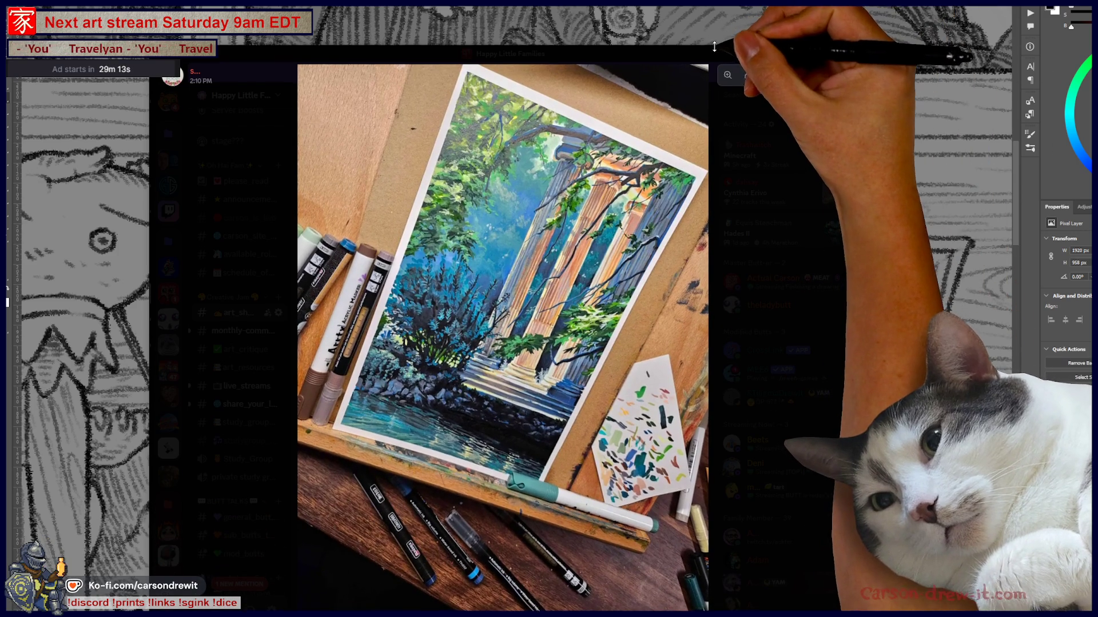
left_click_drag(711, 46, 712, 3)
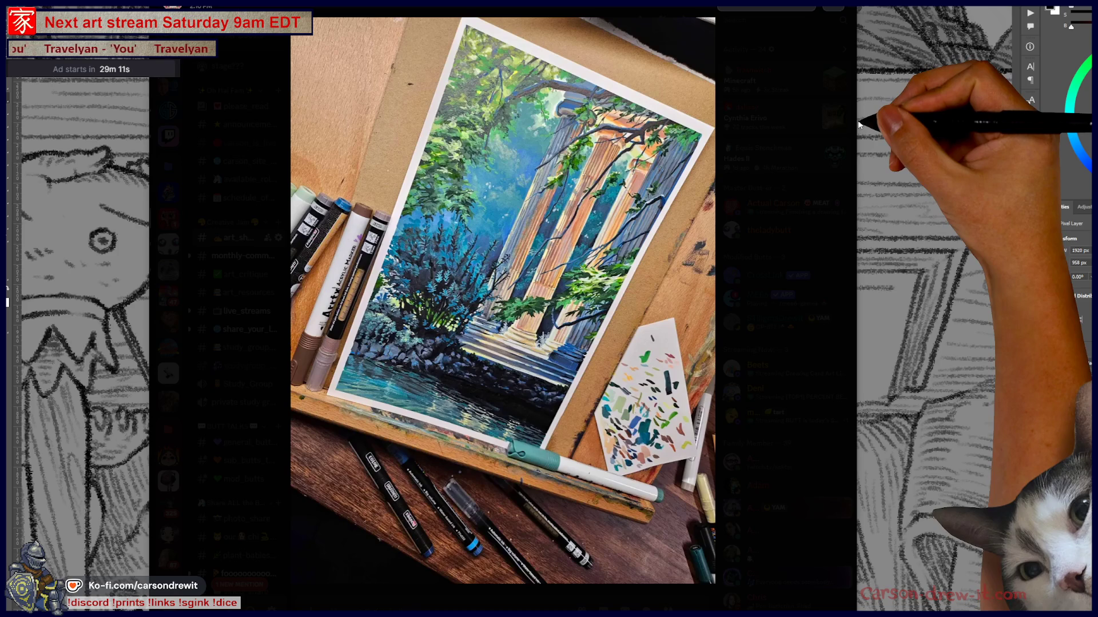
left_click_drag(943, 124, 943, 123)
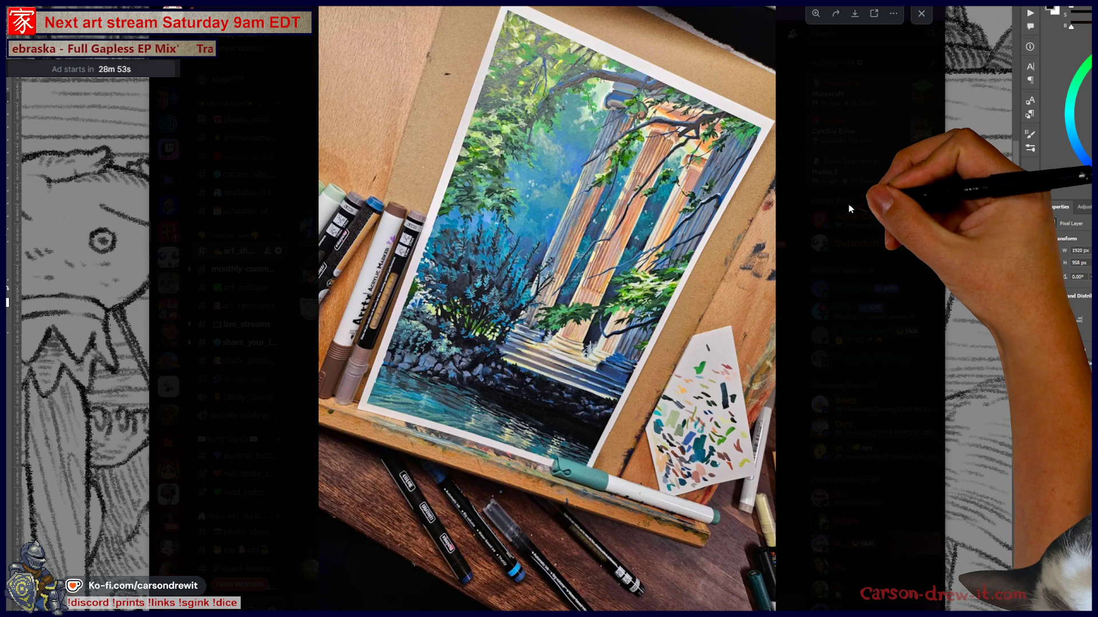
left_click(536, 198)
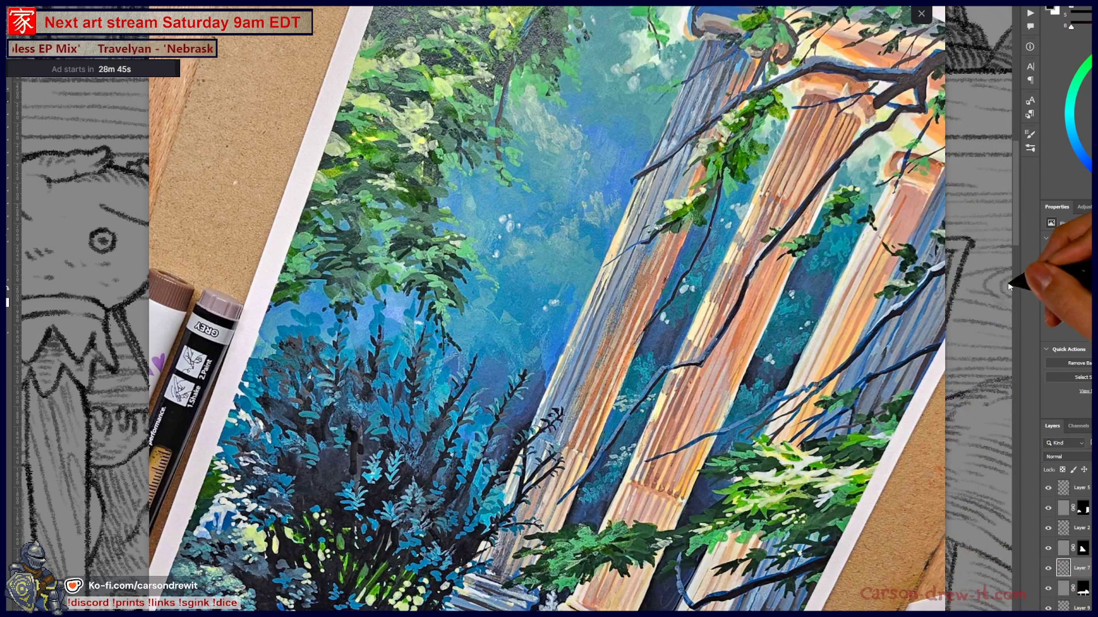
- Zoom the Discord viewer back out to the whole painting photo
left_click(835, 311)
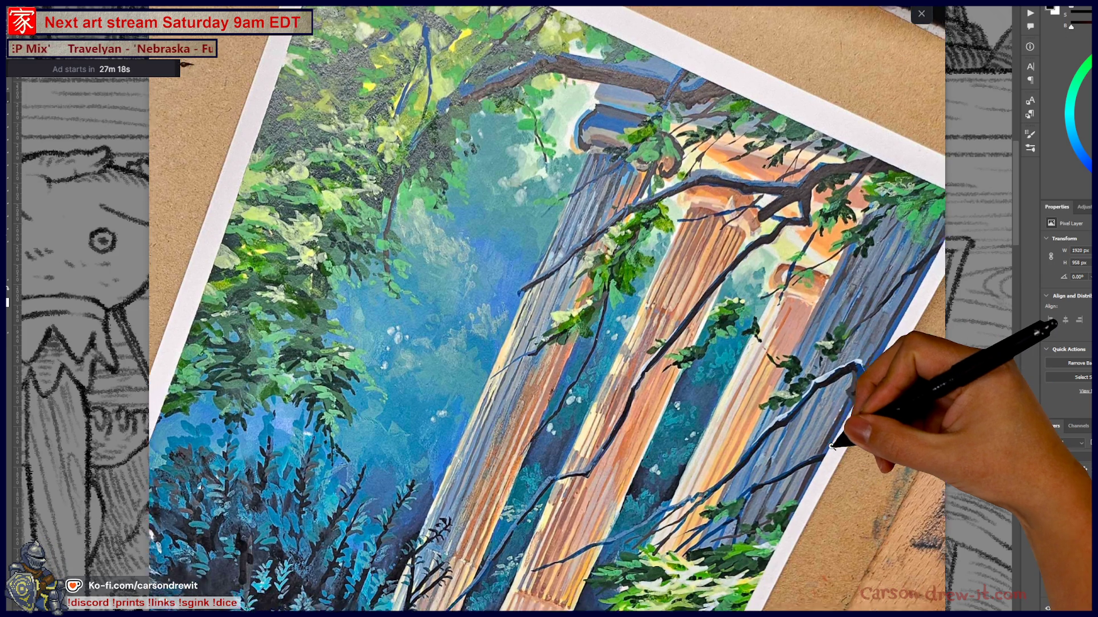
left_click(807, 454)
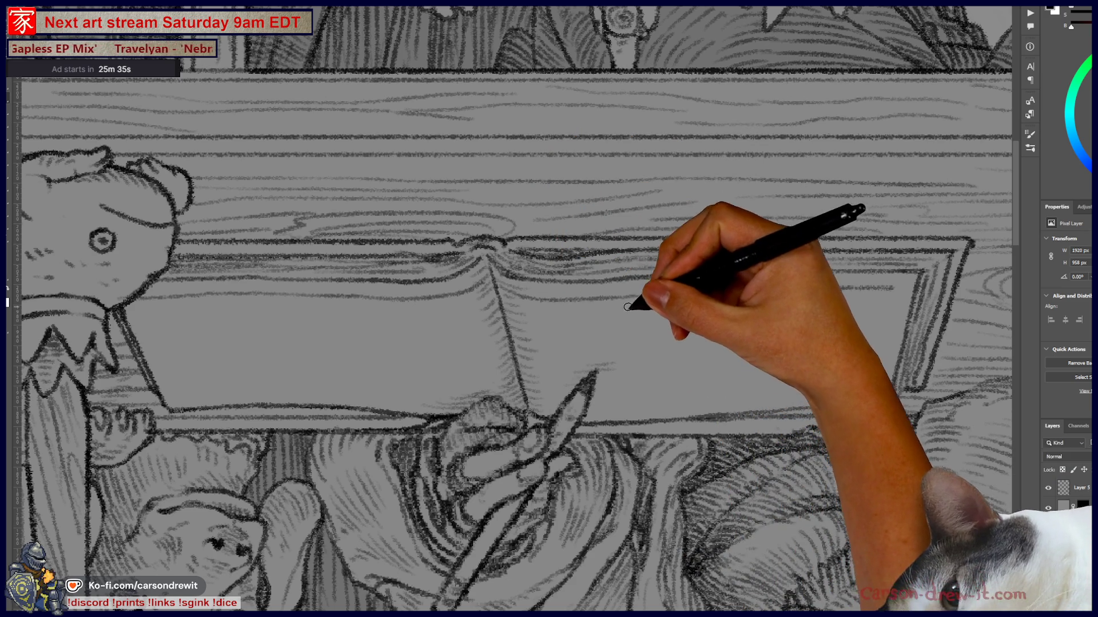
- Rule the ledger with vertical column dividers on both pages and a horizontal rule on the right
left_click_drag(628, 307, 631, 409)
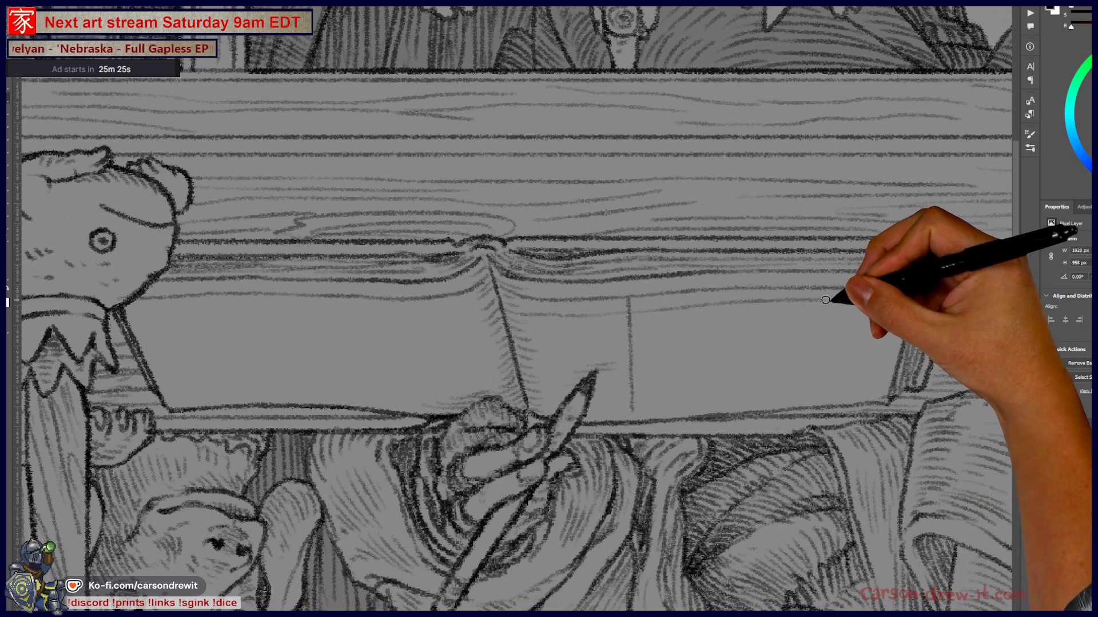
left_click_drag(629, 324, 830, 317)
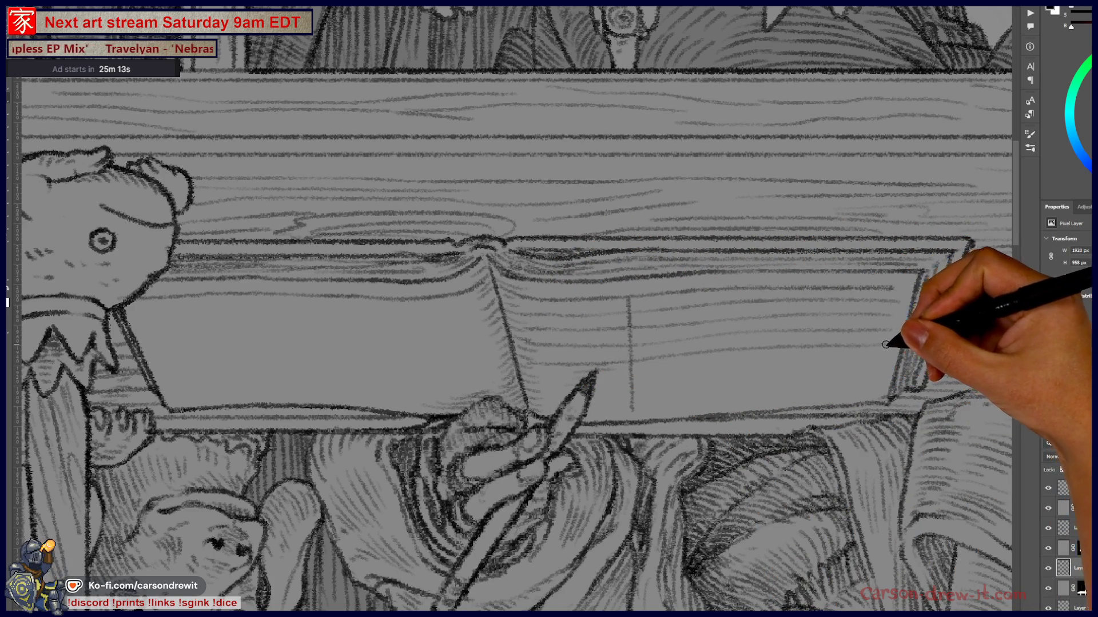
left_click_drag(629, 297, 632, 408)
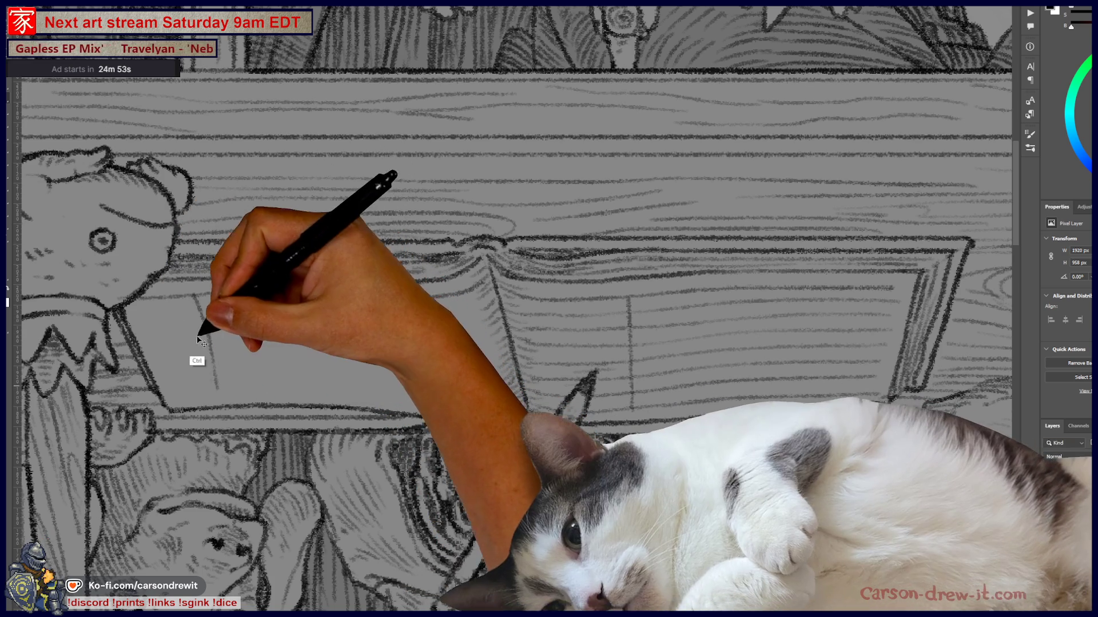
left_click_drag(182, 298, 221, 393)
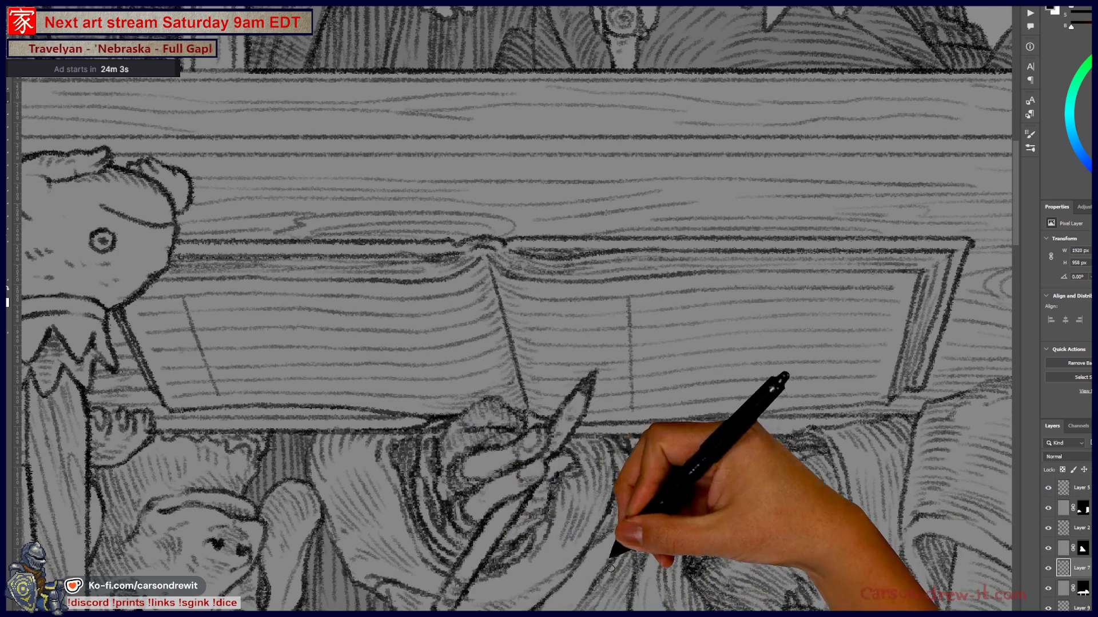
scroll(604, 450, "down", 3)
scroll(566, 400, "up", 3)
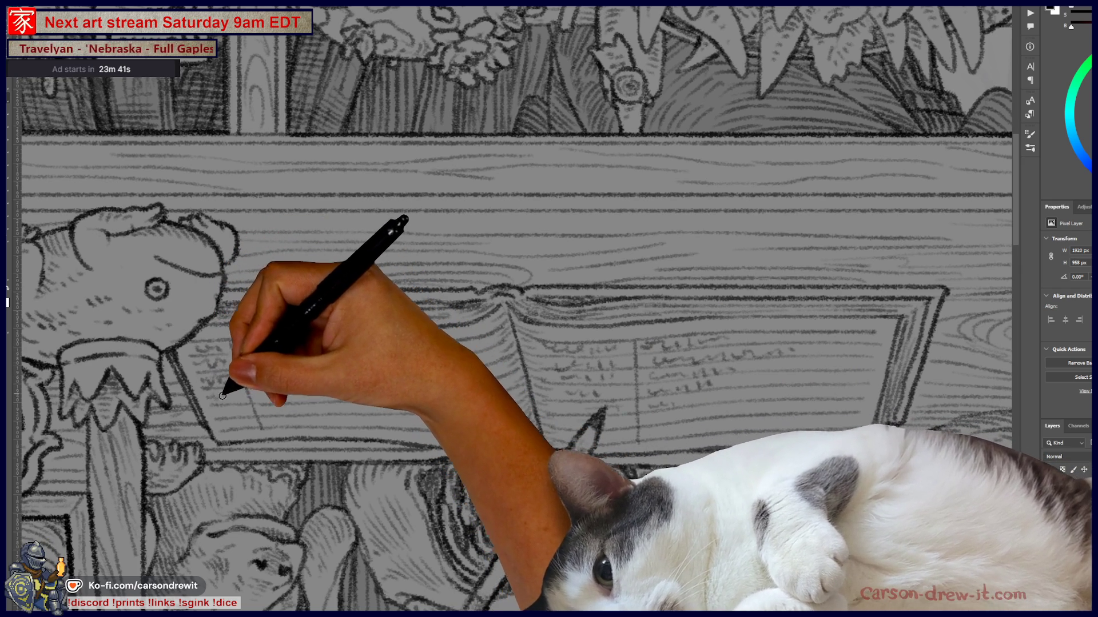
- Scribble handwritten entries along the left page's ledger rows
mouse_move(219, 413)
left_mouse_down()
mouse_move(250, 404)
mouse_move(247, 429)
mouse_move(240, 351)
mouse_move(286, 341)
mouse_move(305, 349)
left_mouse_up()
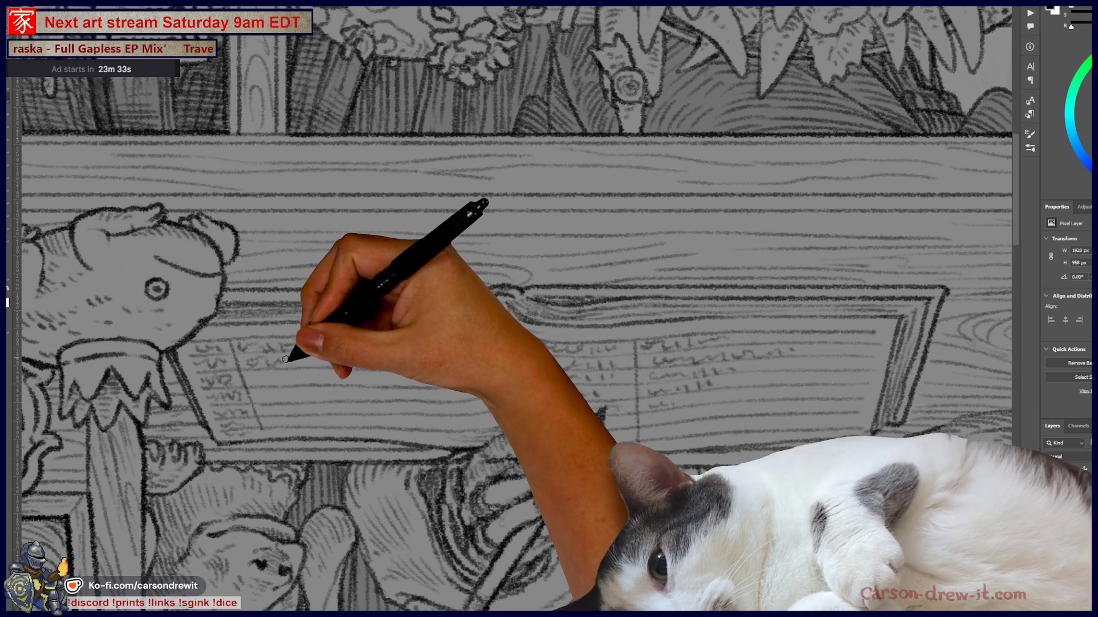
left_click_drag(334, 362, 380, 364)
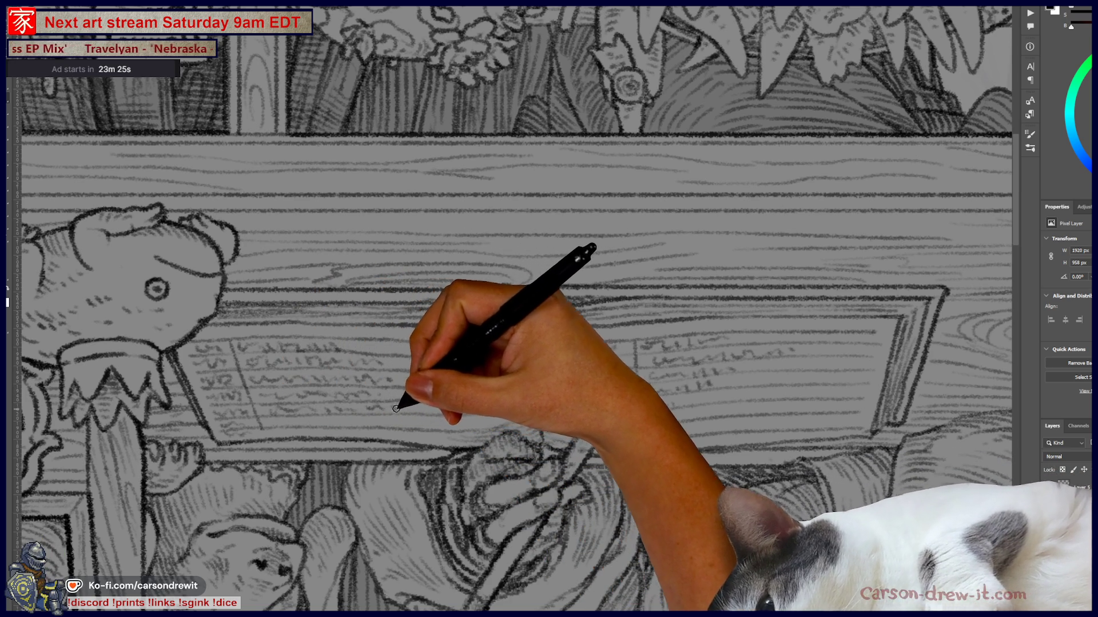
left_click_drag(395, 409, 498, 406)
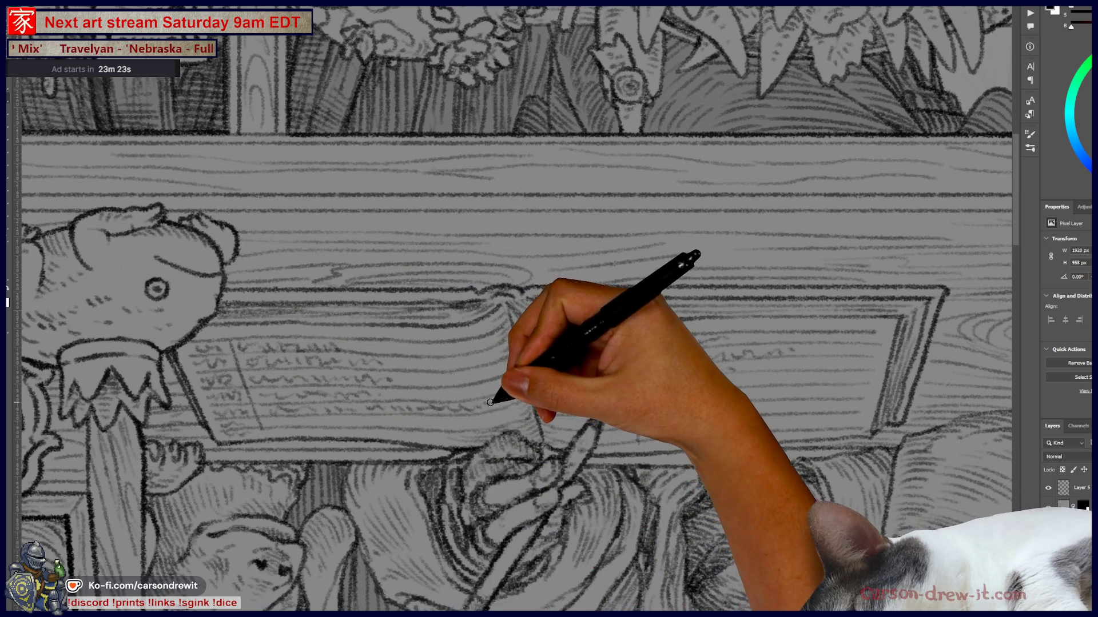
left_click_drag(429, 358, 458, 359)
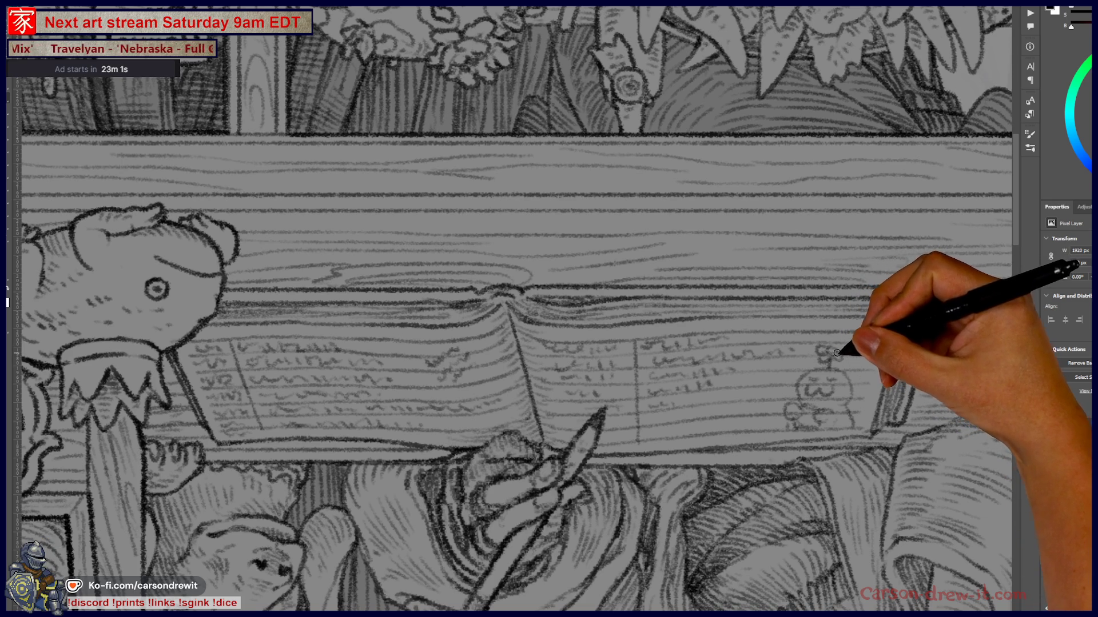
- Sketch a small doodle with pencil strokes along the book's right side
left_click_drag(946, 290, 880, 435)
left_click_drag(903, 316, 875, 426)
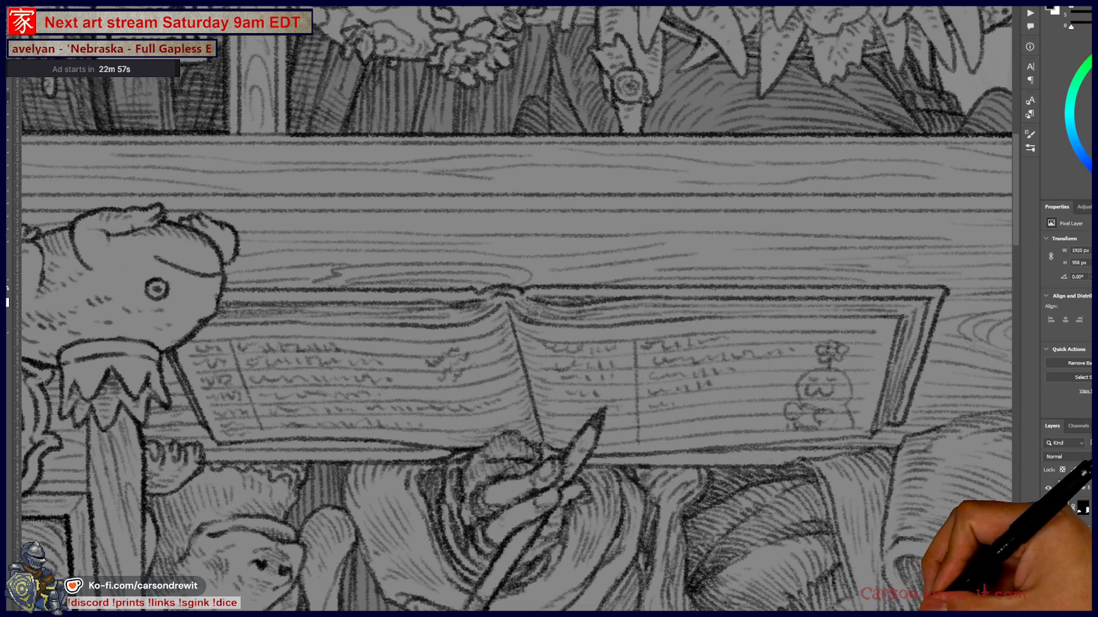
key("ctrl+minus")
key("ctrl+minus")
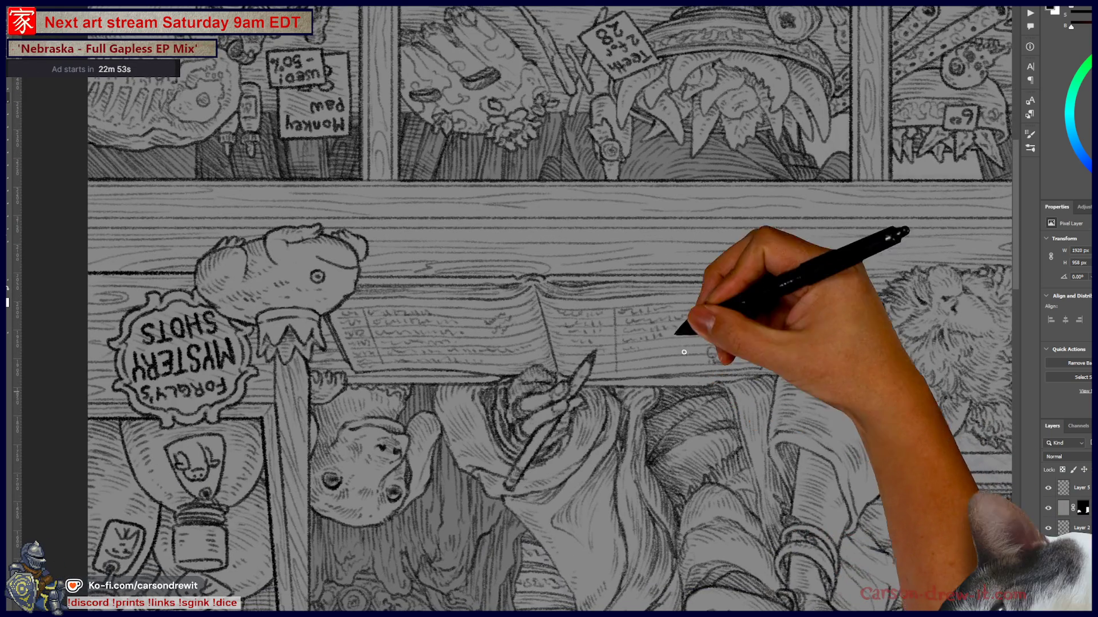
- Zoom out to the whole page, rotate it upright and pan over the counter and upper shelves
key("ctrl+minus")
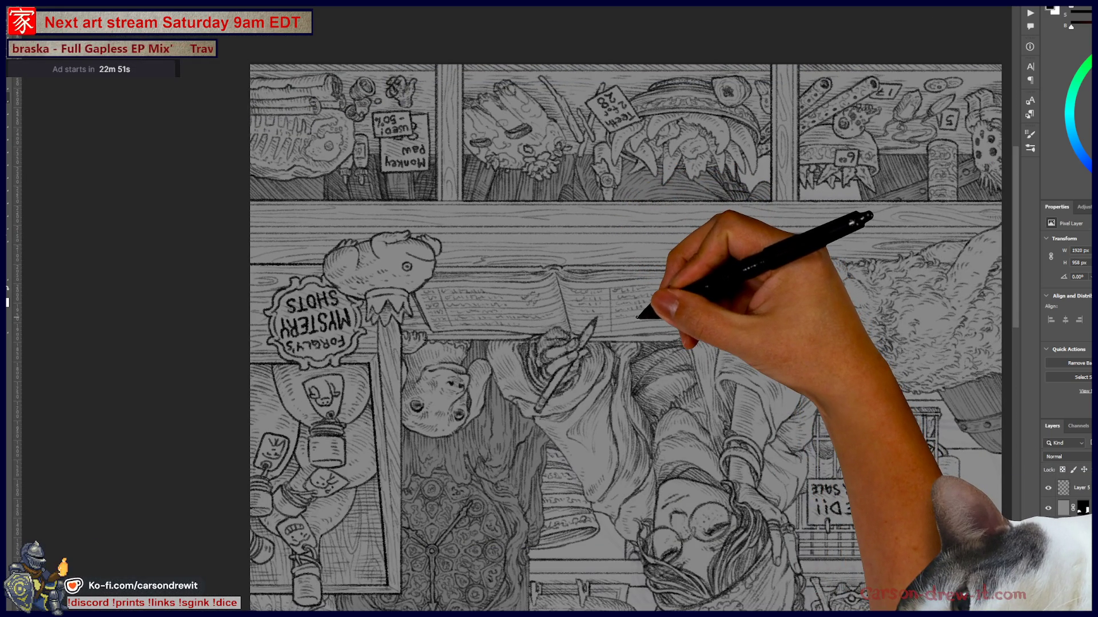
mouse_move(682, 330)
left_mouse_down()
mouse_move(632, 350)
mouse_move(362, 399)
mouse_move(171, 359)
mouse_move(159, 255)
mouse_move(185, 278)
left_mouse_up()
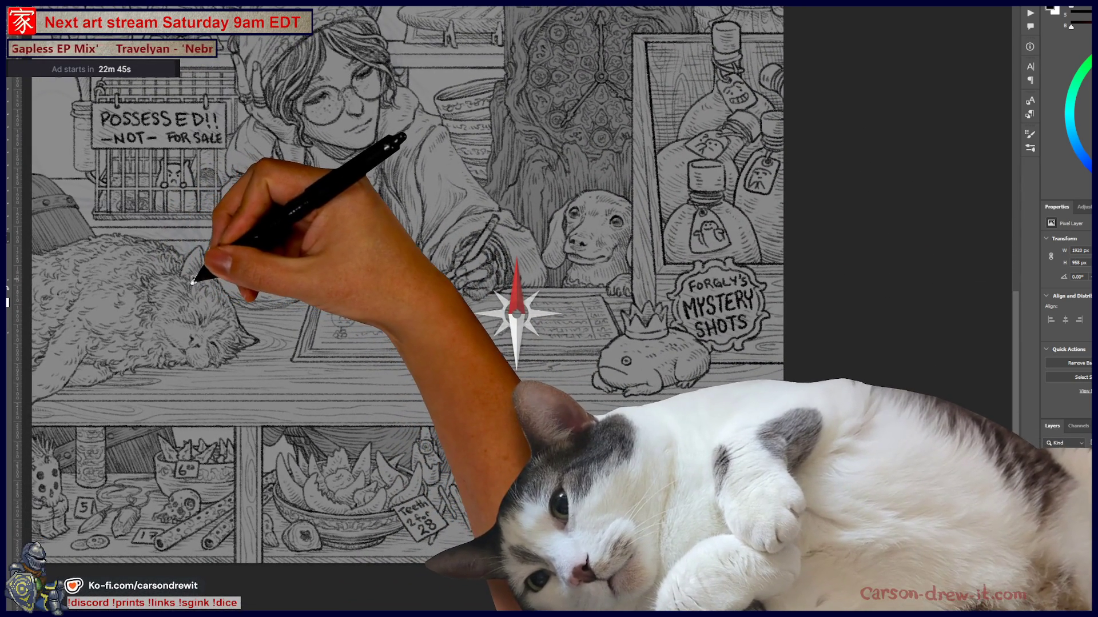
mouse_move(442, 380)
left_mouse_down()
mouse_move(684, 458)
mouse_move(711, 436)
mouse_move(701, 448)
mouse_move(767, 507)
mouse_move(693, 480)
left_mouse_up()
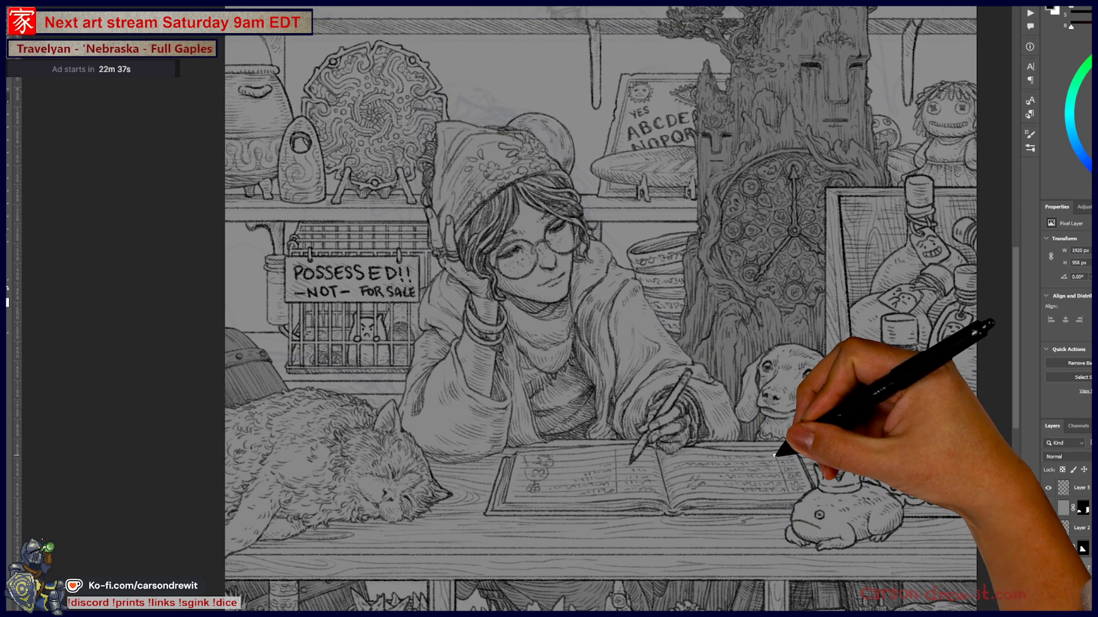
mouse_move(674, 393)
left_mouse_down()
mouse_move(625, 448)
mouse_move(595, 462)
mouse_move(600, 412)
mouse_move(642, 355)
mouse_move(792, 403)
left_mouse_up()
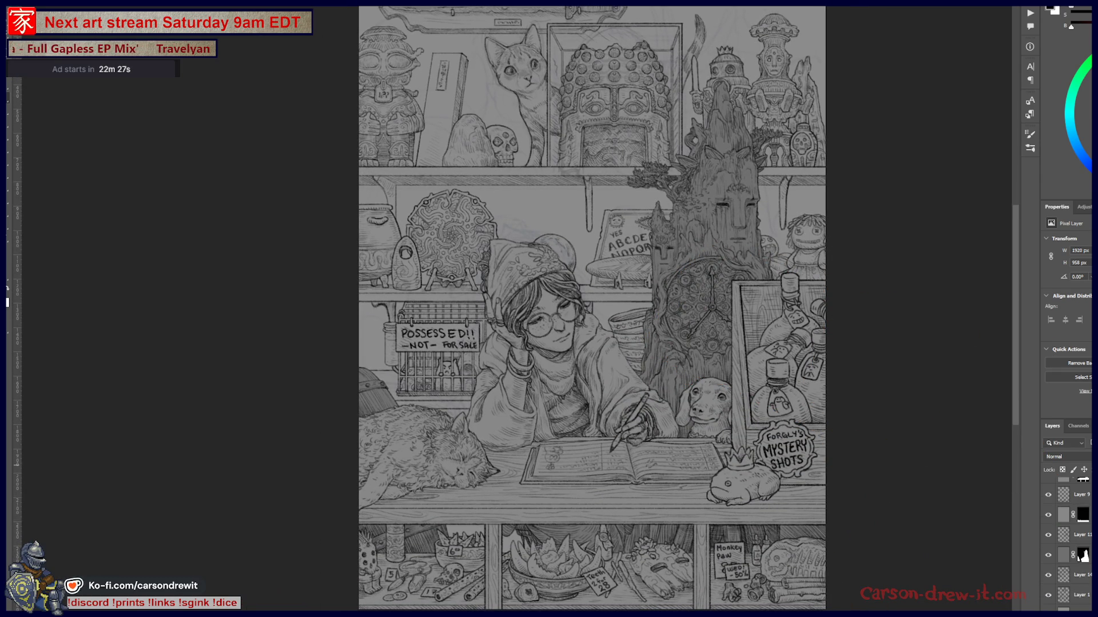
- Hide the faint sketch-line layer over the upper shelves and switch to the masked layer
left_click(1048, 576)
left_click(1048, 576)
left_click(1046, 597)
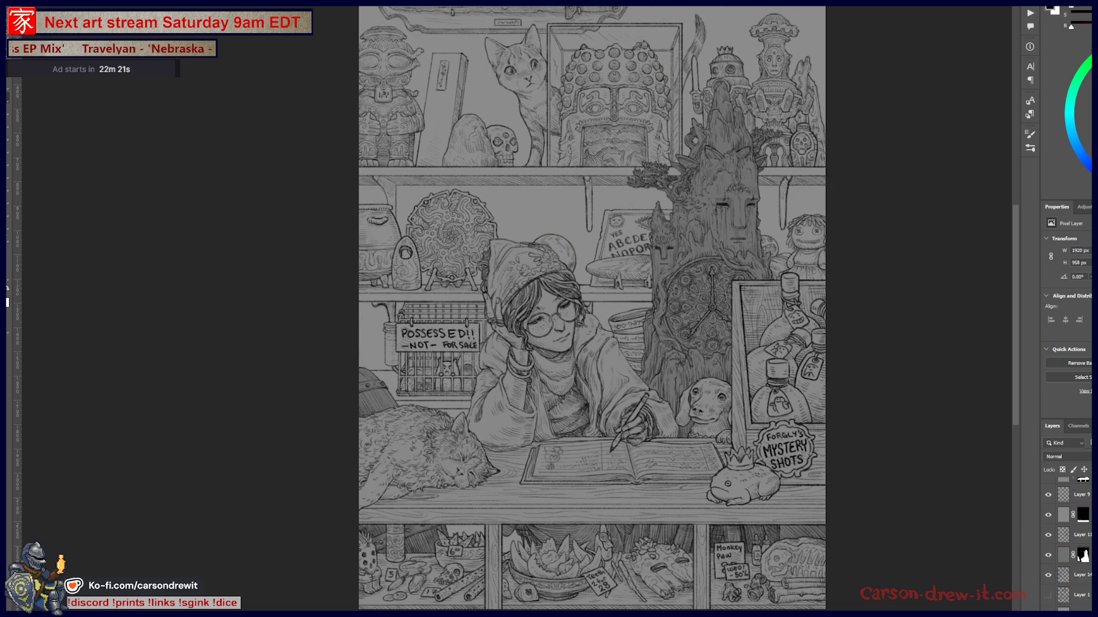
key("alt+bracketright")
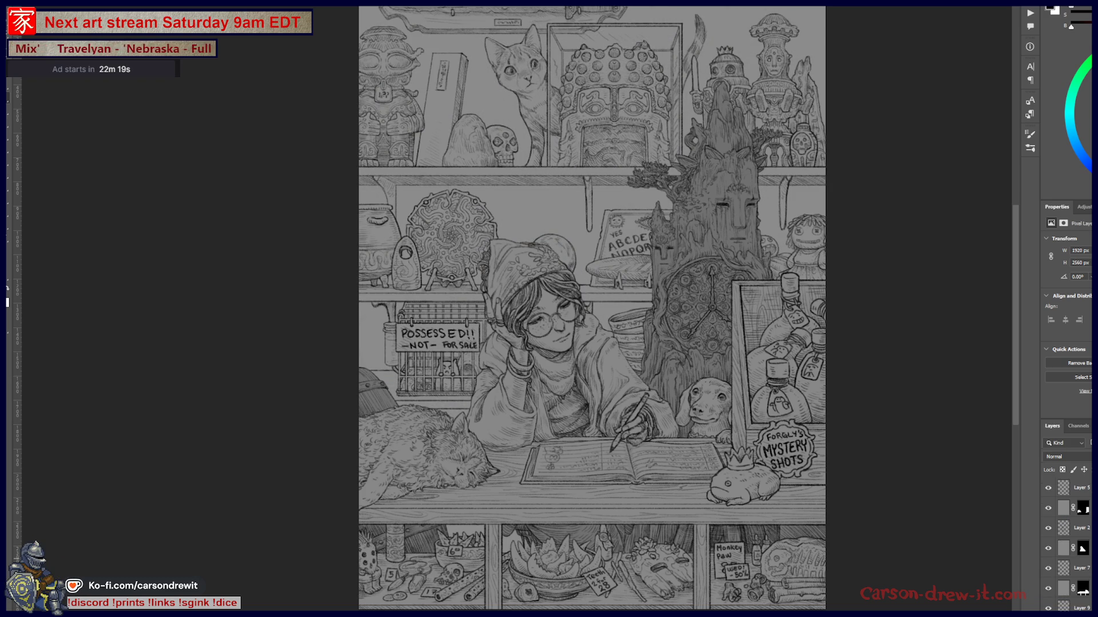
- Switch to a plain pixel layer, hide the inked figures and clear the multiple-layers warning
key("alt+bracketright")
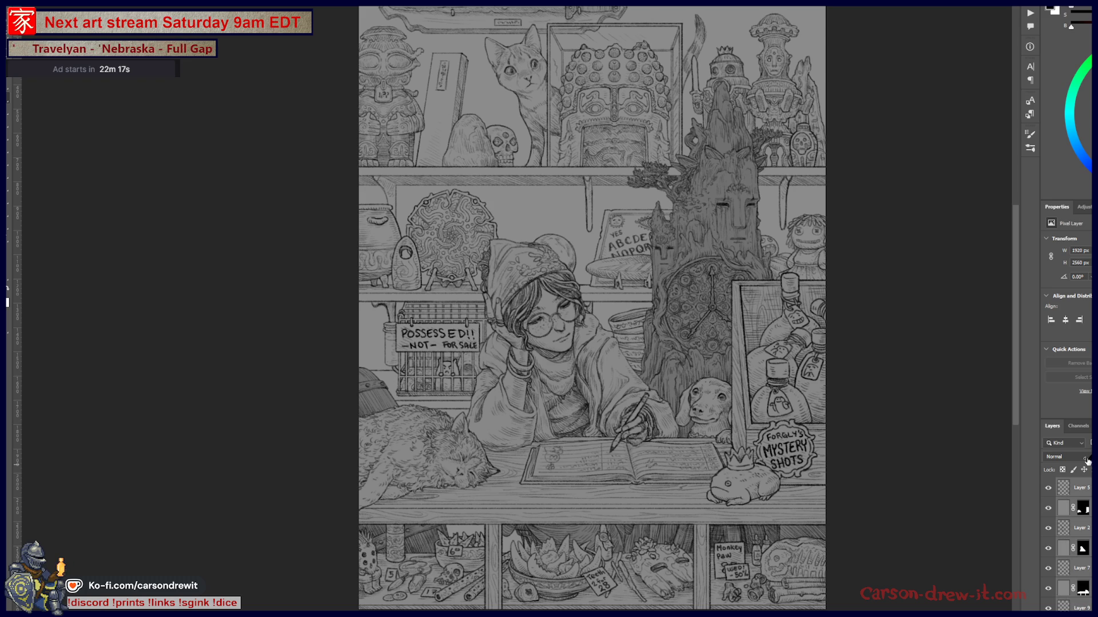
key("ctrl+comma")
key("ctrl+comma")
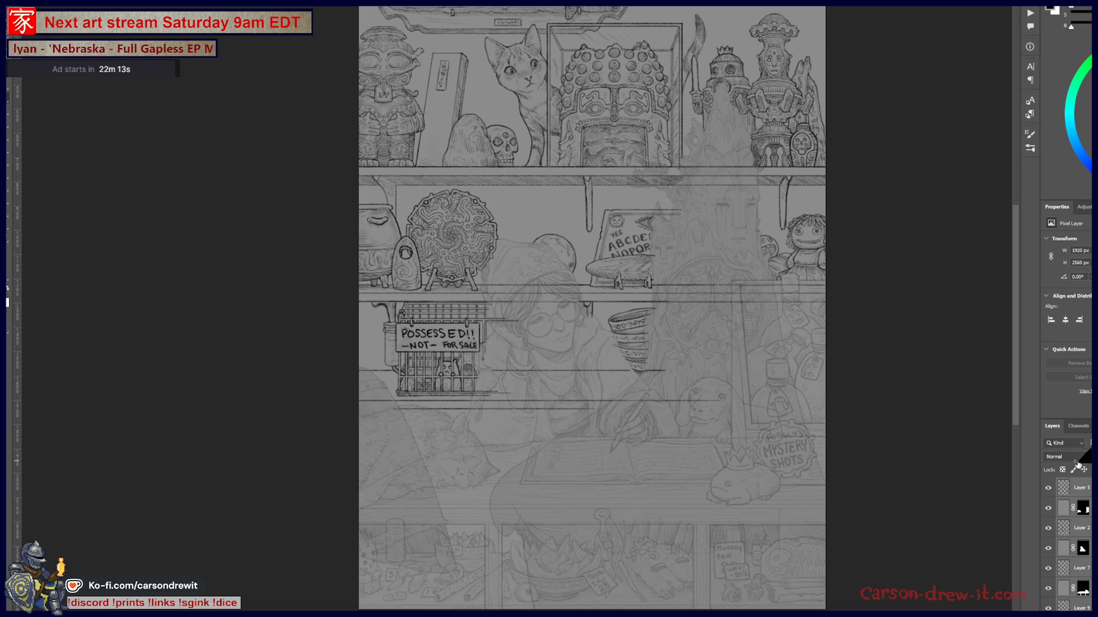
scroll(632, 434, "up", 5)
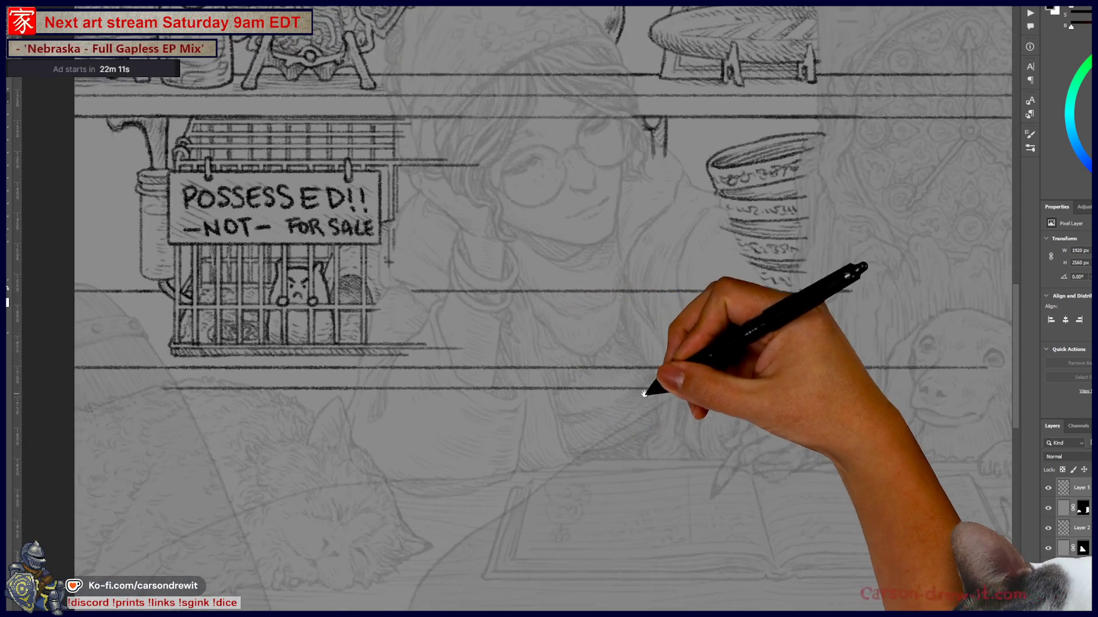
scroll(574, 483, "up", 1)
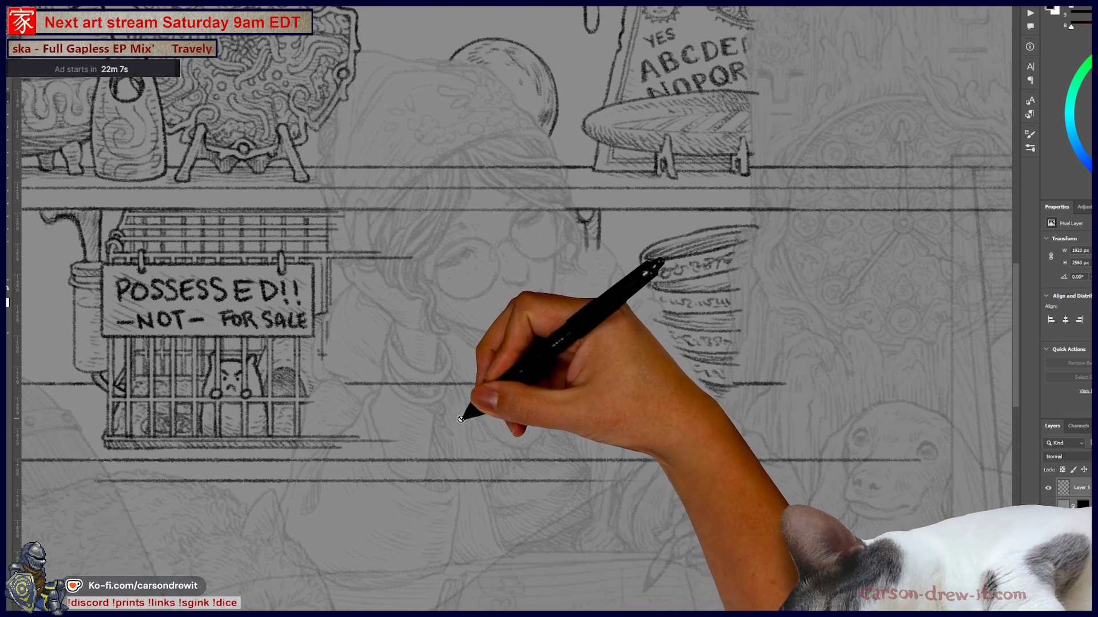
left_click(346, 235)
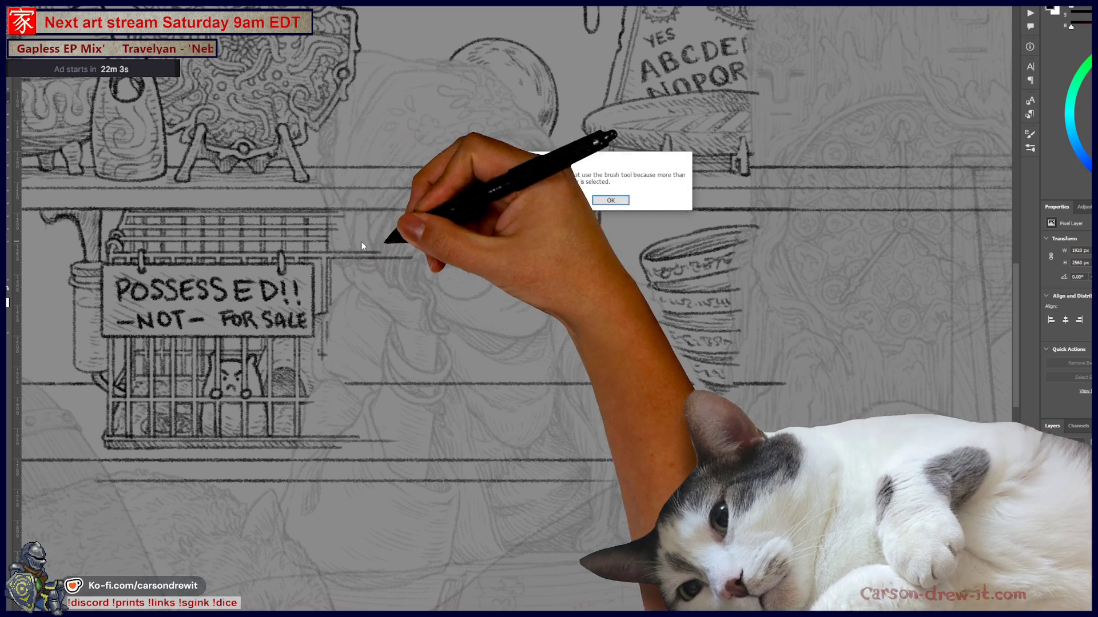
left_click(606, 200)
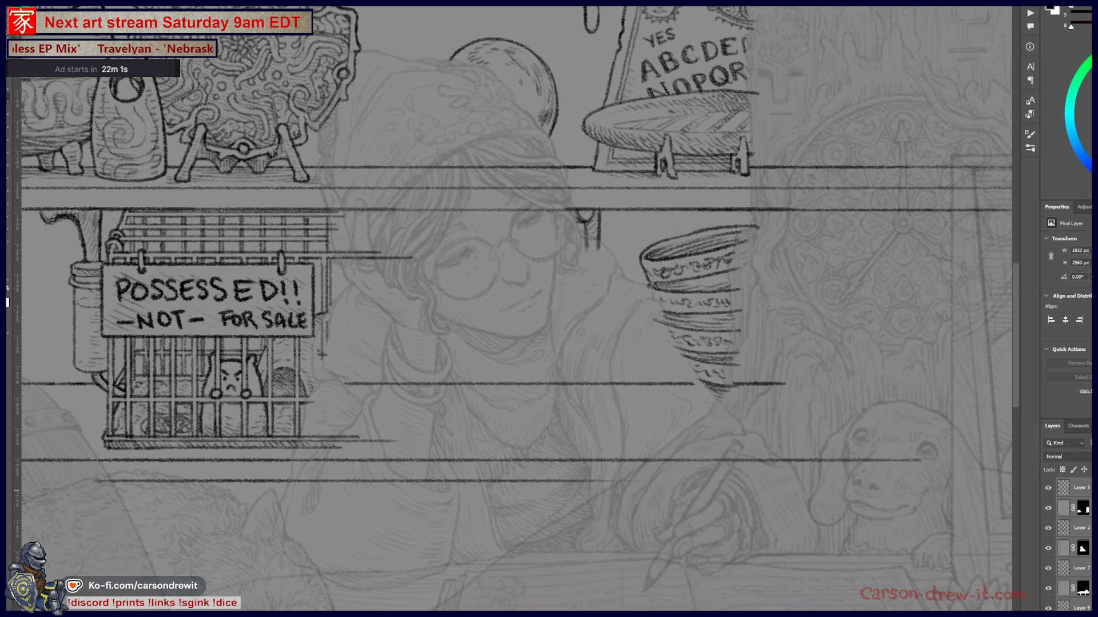
- Ink the bowl's rim and its left and right contours beside the doll
mouse_move(515, 282)
left_mouse_down()
mouse_move(404, 412)
mouse_move(379, 336)
left_mouse_up()
mouse_move(446, 379)
left_mouse_down()
mouse_move(441, 355)
mouse_move(436, 417)
mouse_move(485, 461)
left_mouse_up()
mouse_move(552, 319)
left_mouse_down()
mouse_move(538, 444)
mouse_move(695, 483)
left_mouse_up()
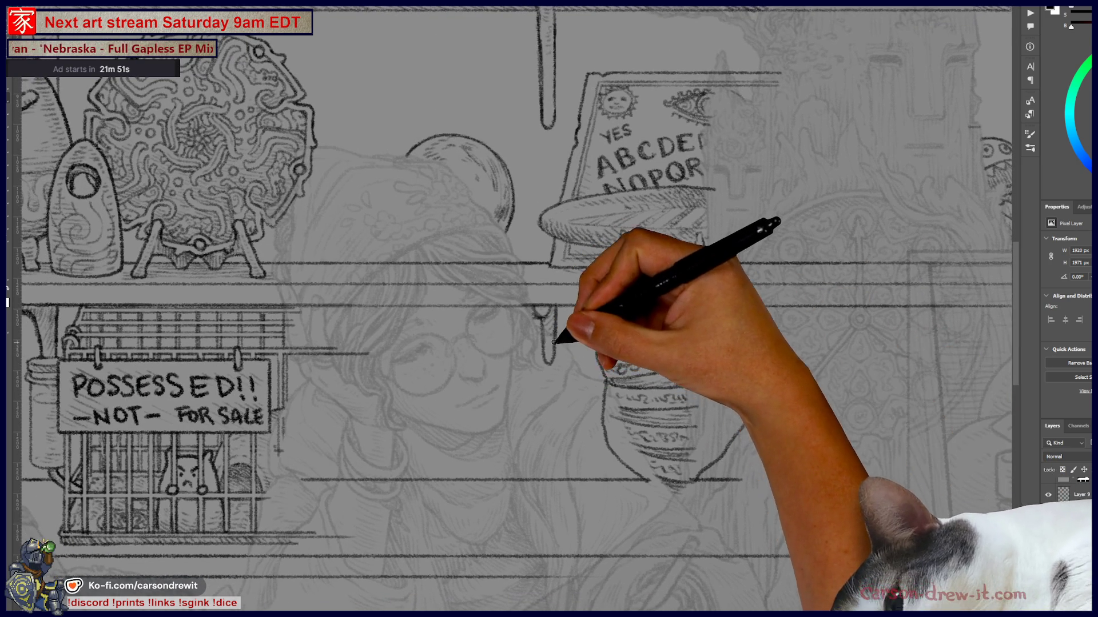
left_click_drag(473, 449, 667, 441)
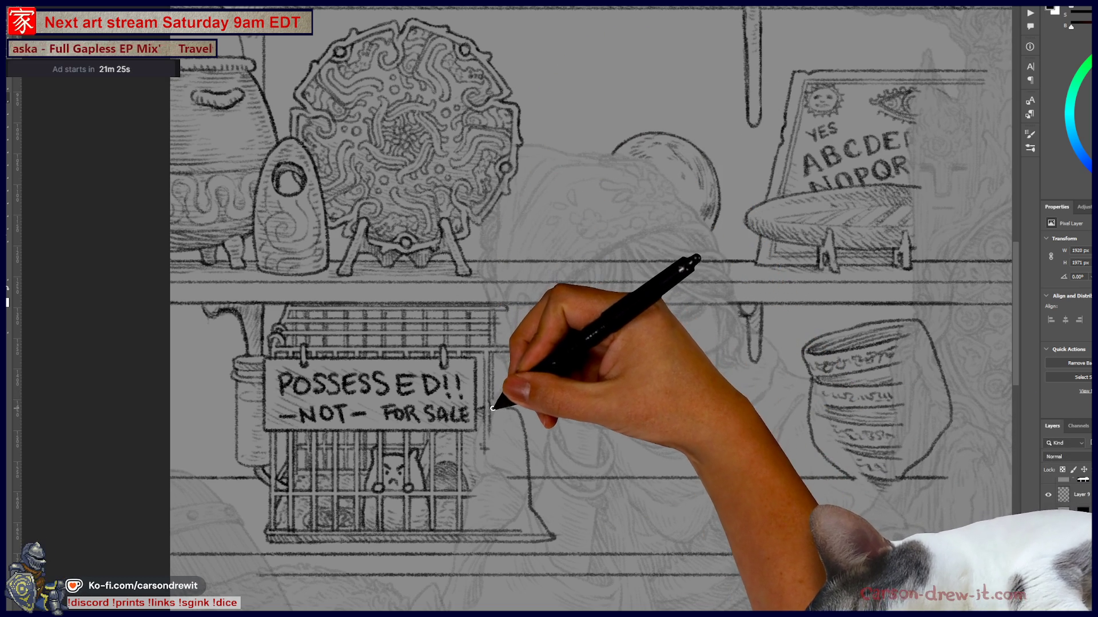
- Replace the straight diagonal at the Ouija board's top corner with a rightward curved line
mouse_move(572, 446)
left_mouse_down()
mouse_move(748, 336)
mouse_move(650, 373)
left_mouse_up()
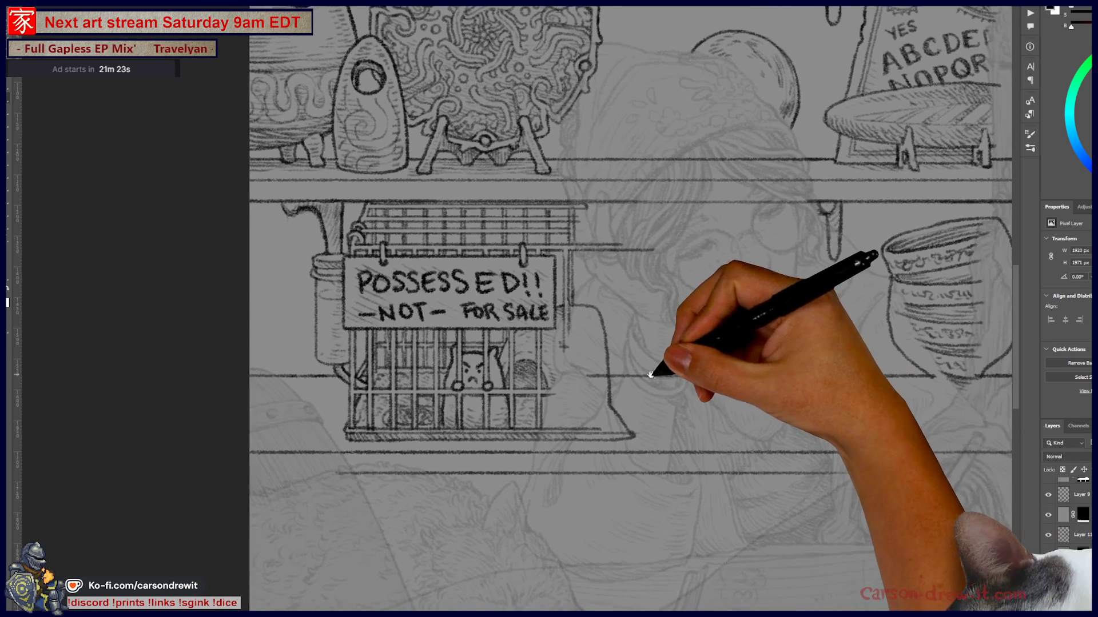
scroll(572, 509, "right", 1)
scroll(572, 343, "right", 10)
mouse_move(406, 470)
left_mouse_down()
mouse_move(546, 423)
mouse_move(777, 454)
mouse_move(733, 512)
mouse_move(691, 503)
left_mouse_up()
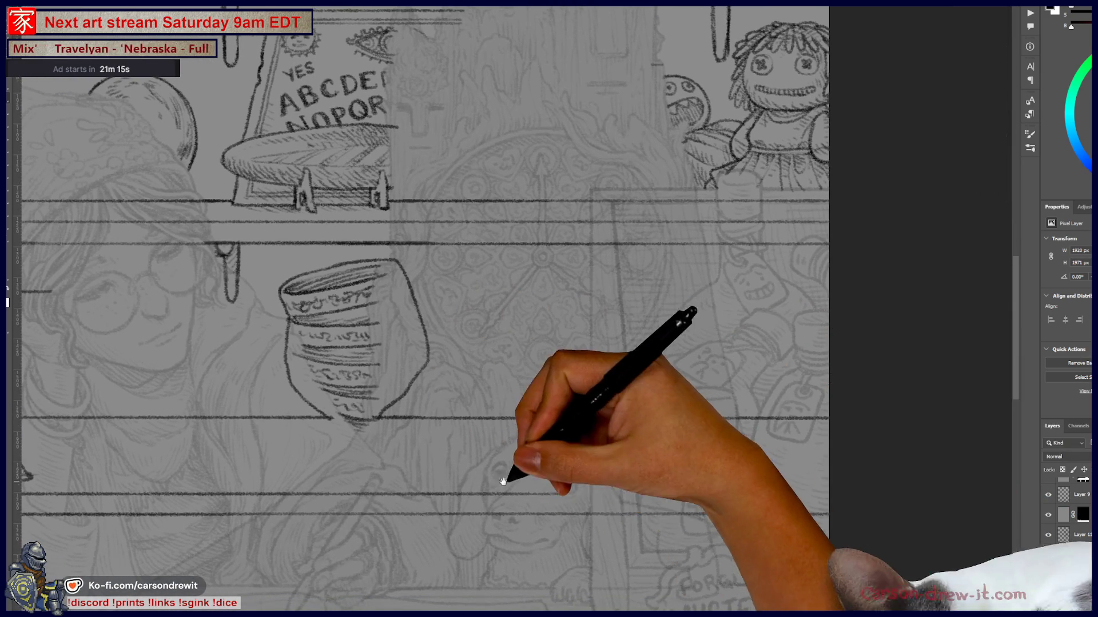
left_click_drag(490, 483, 584, 590)
scroll(584, 590, "up", 3)
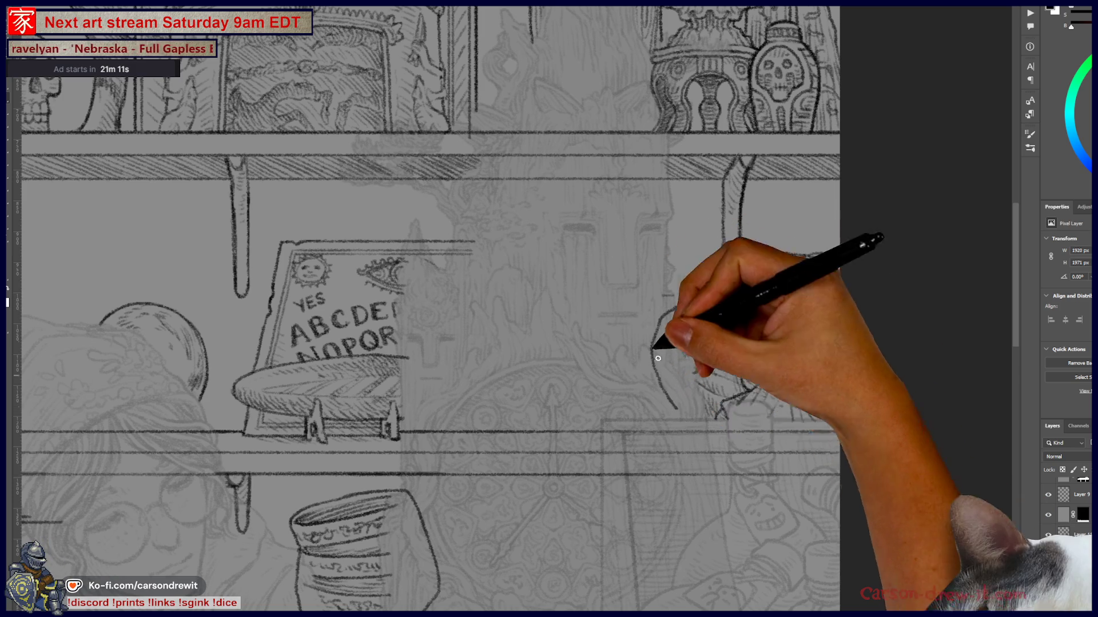
left_click_drag(476, 242, 570, 321)
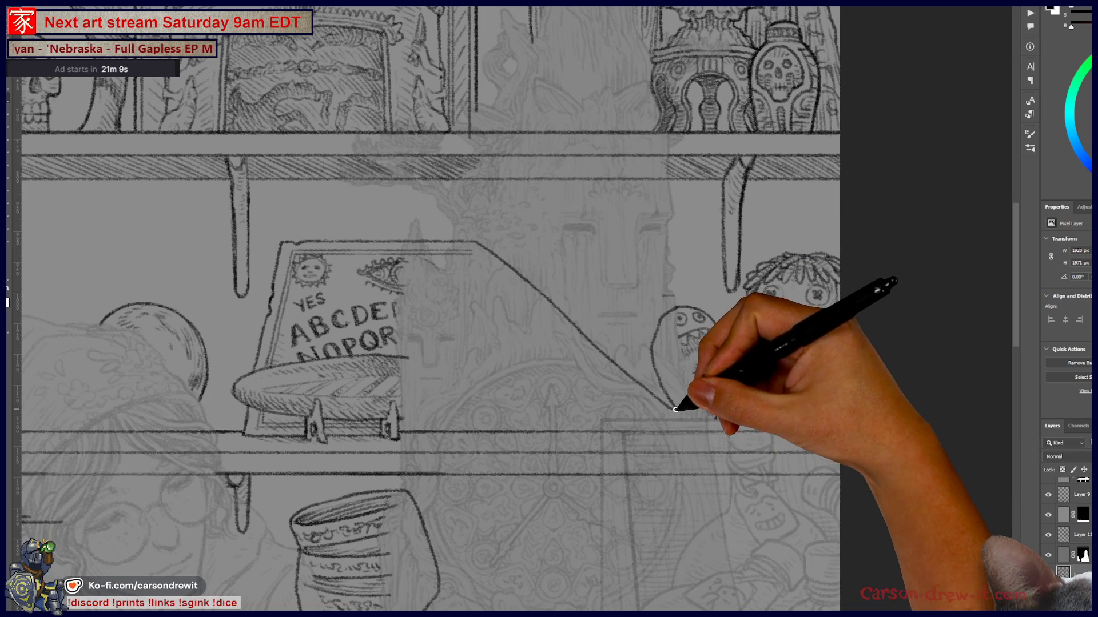
key("ctrl+z")
left_click_drag(476, 242, 553, 283)
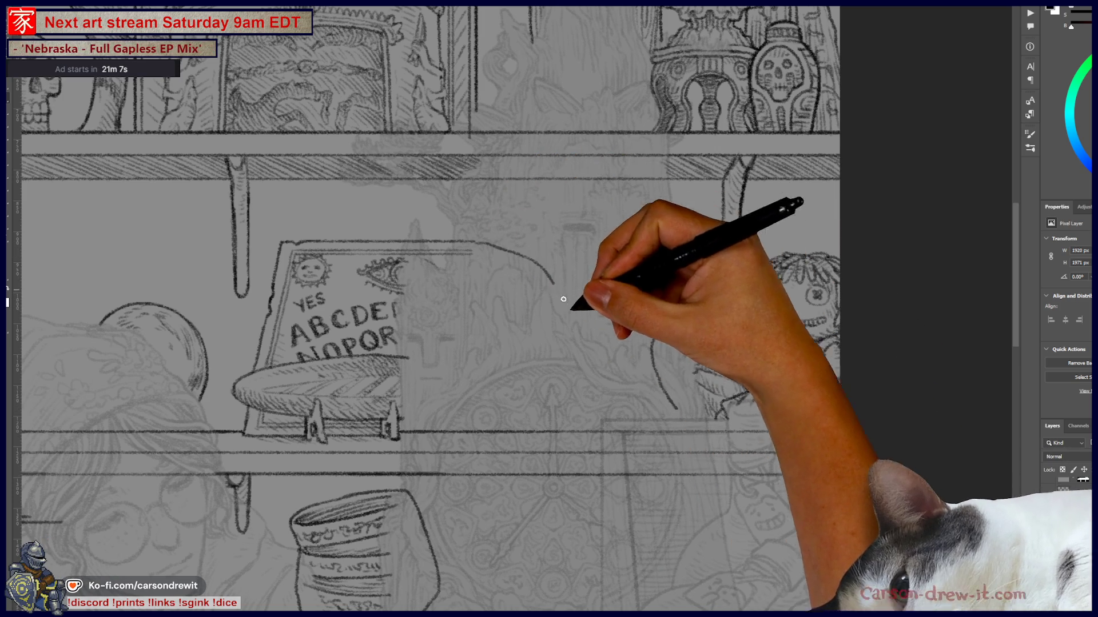
- Pan along the top shelf past the kitten, mask and figurine, ending at the POSSESSED sign and bowl
mouse_move(633, 465)
left_mouse_down()
mouse_move(667, 422)
mouse_move(723, 436)
mouse_move(596, 399)
mouse_move(595, 421)
mouse_move(681, 465)
mouse_move(612, 502)
mouse_move(474, 524)
left_mouse_up()
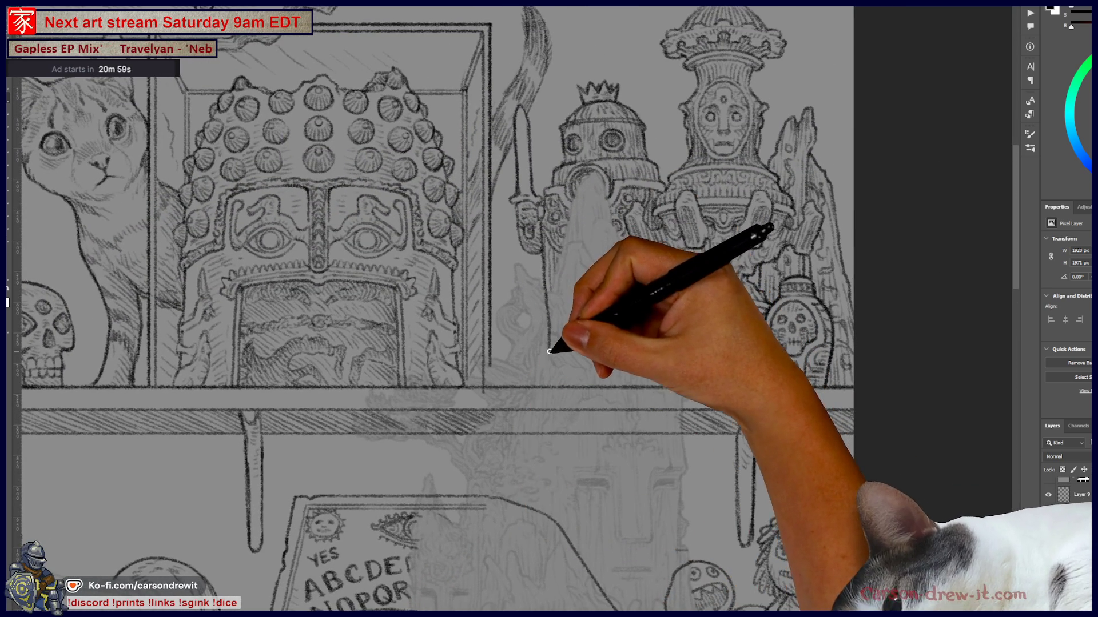
mouse_move(521, 384)
left_mouse_down()
mouse_move(569, 436)
mouse_move(625, 461)
mouse_move(648, 444)
mouse_move(632, 438)
mouse_move(717, 436)
mouse_move(649, 453)
mouse_move(715, 215)
mouse_move(641, 402)
left_mouse_up()
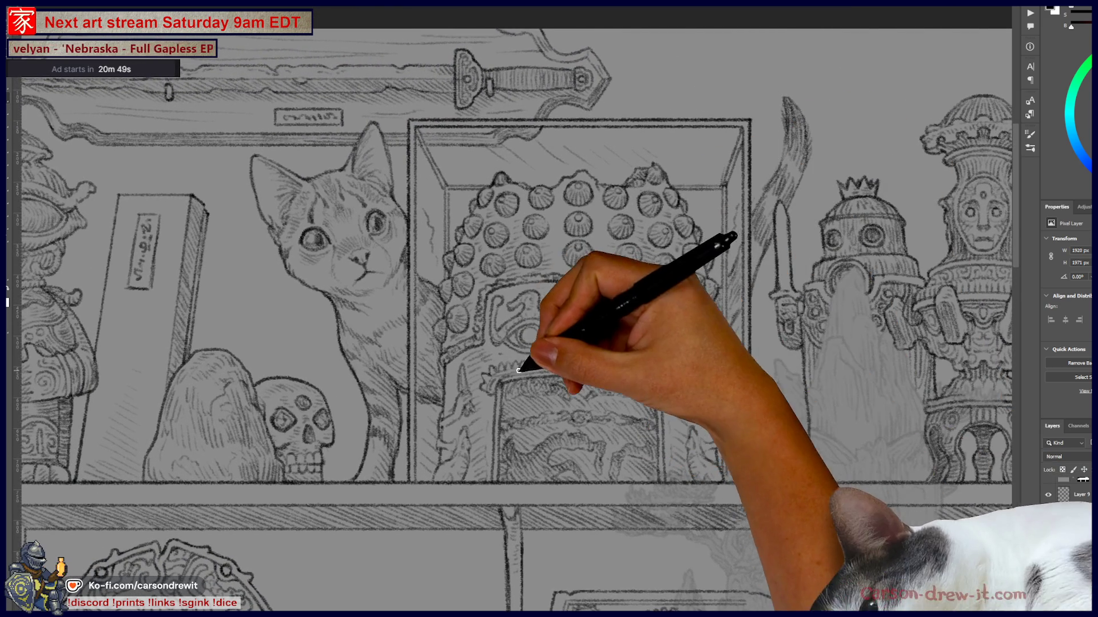
mouse_move(487, 389)
left_mouse_down()
mouse_move(588, 472)
mouse_move(693, 448)
mouse_move(793, 405)
mouse_move(808, 374)
mouse_move(783, 314)
left_mouse_up()
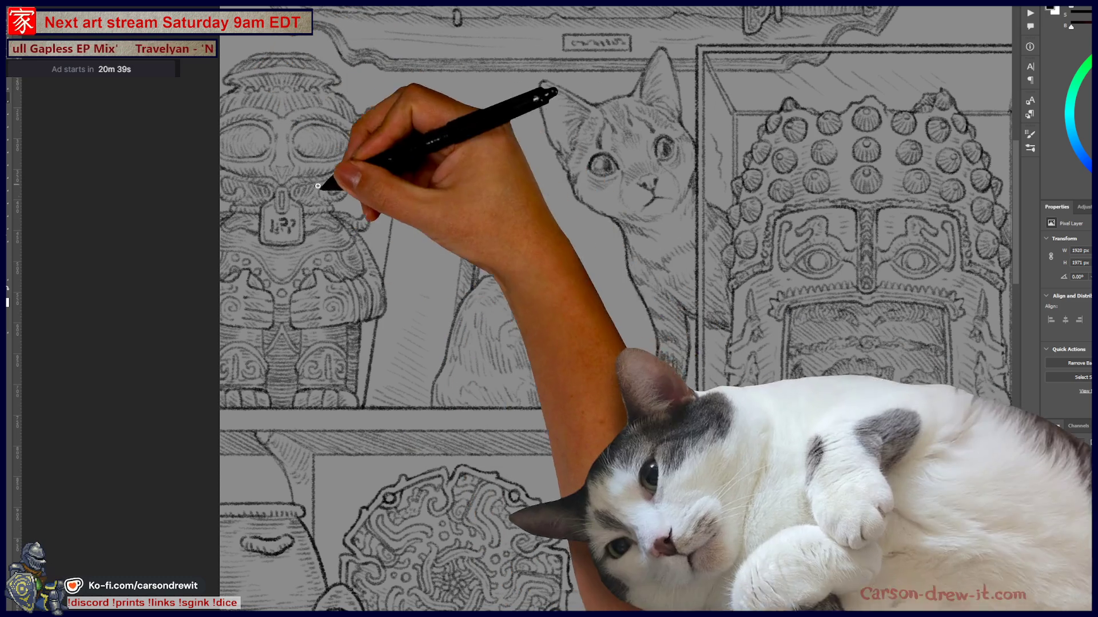
left_click_drag(553, 389, 530, 328)
mouse_move(612, 429)
left_mouse_down()
mouse_move(564, 293)
mouse_move(479, 207)
left_mouse_up()
left_click_drag(625, 478, 613, 421)
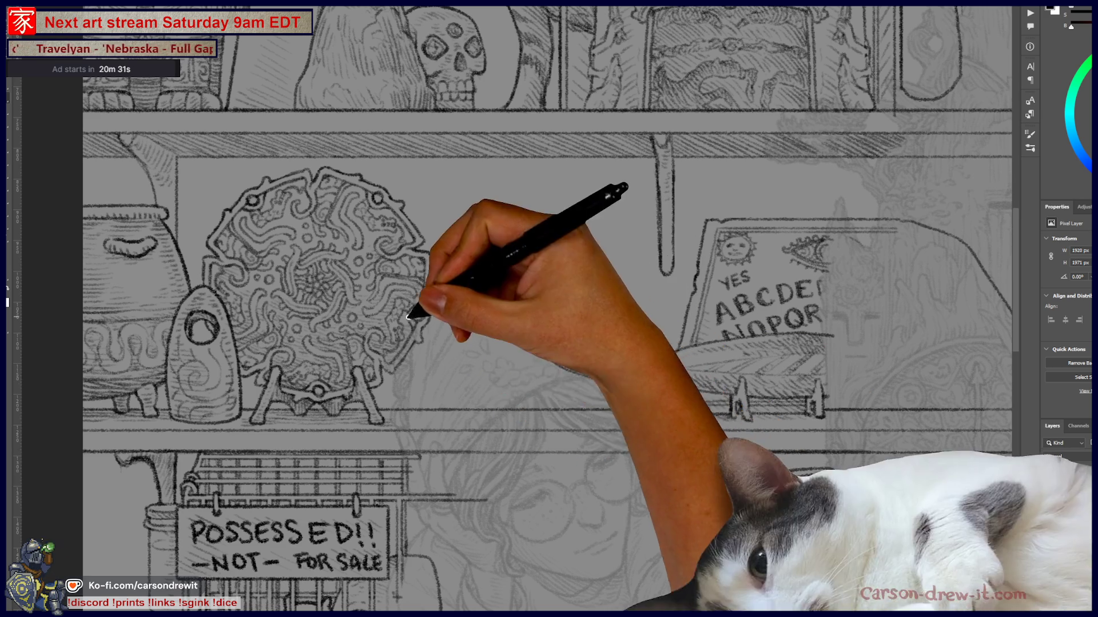
mouse_move(542, 491)
left_mouse_down()
mouse_move(458, 467)
mouse_move(433, 357)
mouse_move(439, 279)
mouse_move(402, 240)
left_mouse_up()
mouse_move(533, 395)
left_mouse_down()
mouse_move(490, 245)
mouse_move(485, 323)
mouse_move(544, 454)
mouse_move(556, 452)
left_mouse_up()
- Select the area around the jar, stretch it wider, then select the whole middle shelf band
key("ctrl+minus")
key("ctrl+plus")
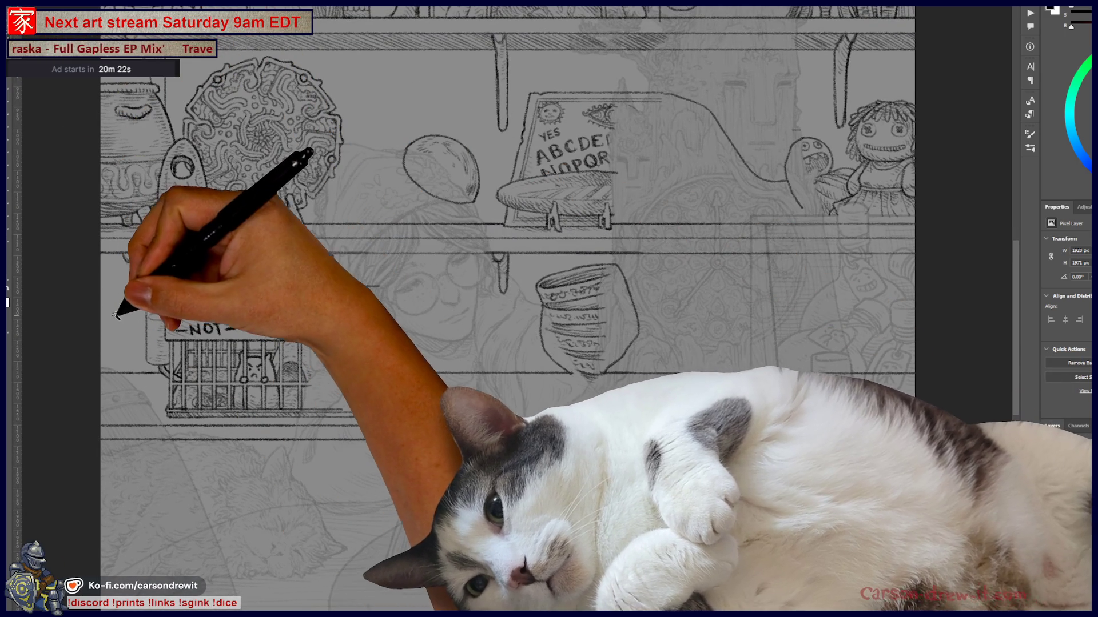
left_click_drag(103, 256, 159, 370)
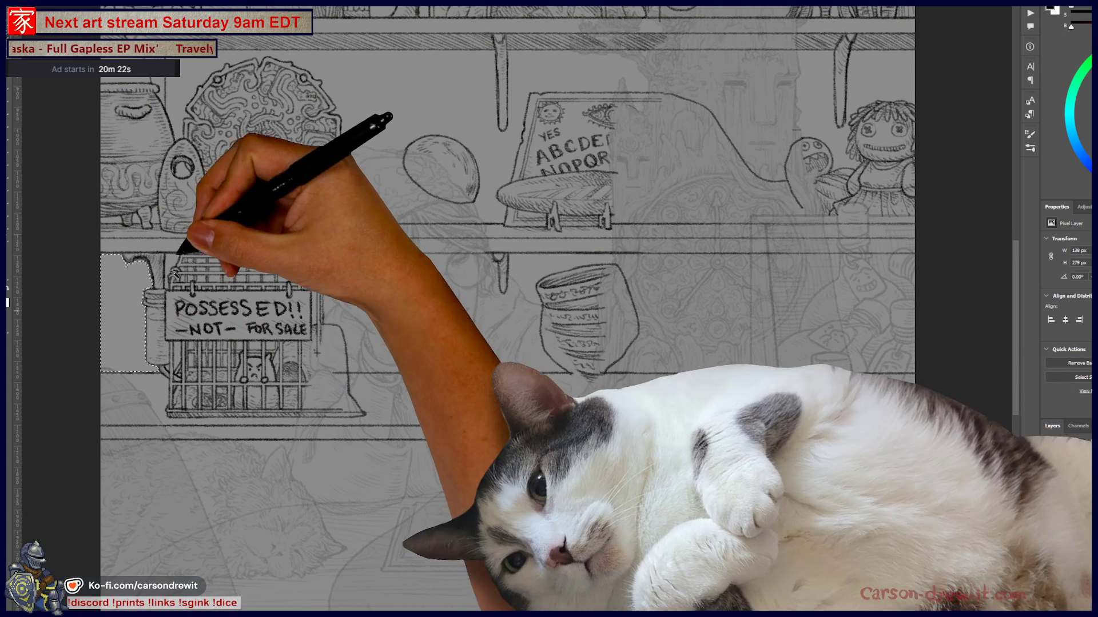
left_click_drag(178, 252, 144, 426)
key("Return")
mouse_move(914, 256)
left_mouse_down()
mouse_move(669, 373)
mouse_move(461, 358)
left_mouse_up()
scroll(375, 337, "up", 2)
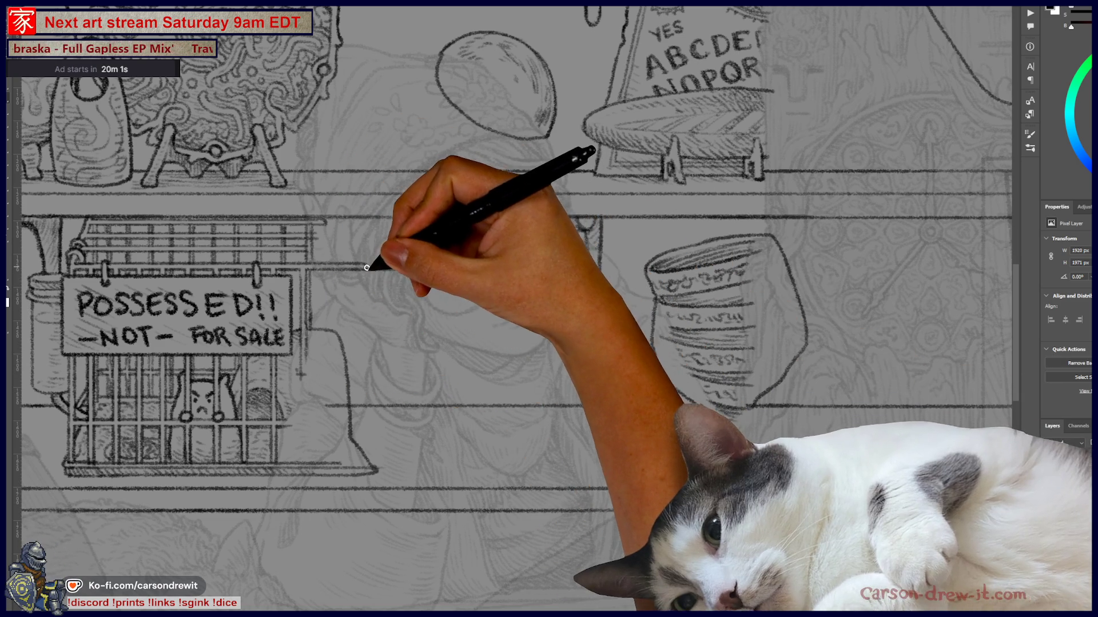
- Select the shelf area bounded by the jar outline and add the upper-shelf objects to it
key("ctrl+minus")
key("ctrl+minus")
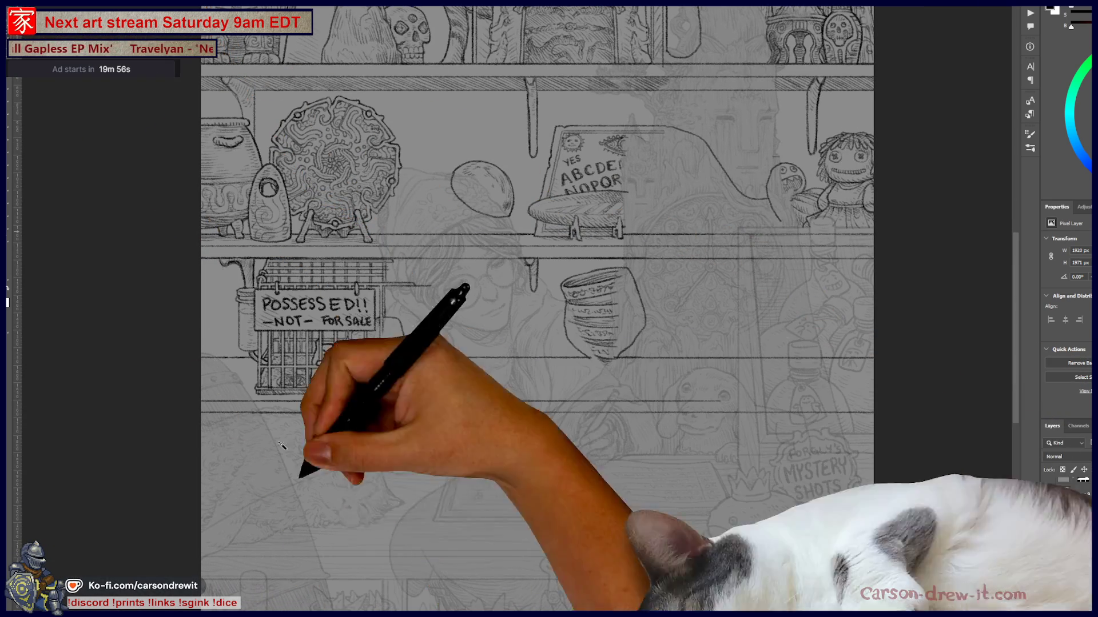
left_click(281, 446)
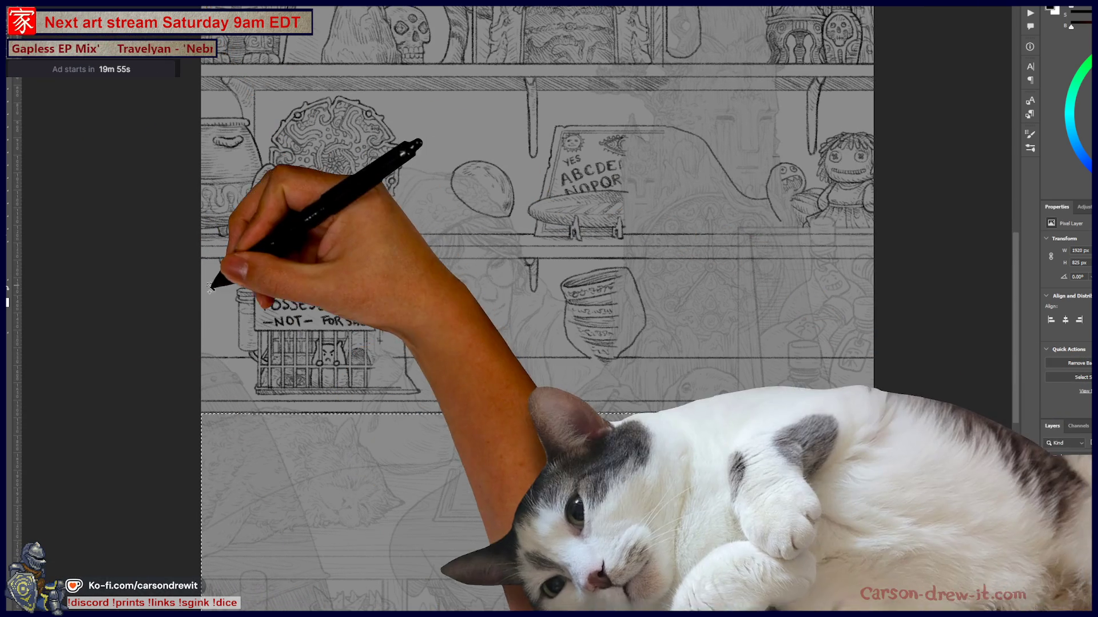
scroll(264, 356, "up", 3)
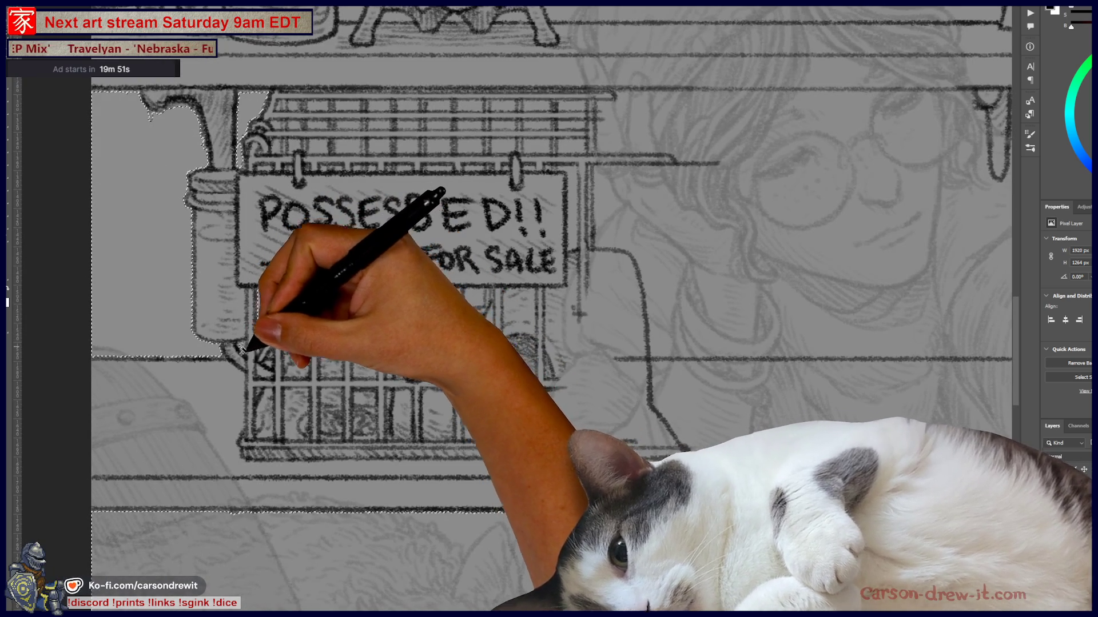
mouse_move(411, 303)
left_mouse_down()
mouse_move(318, 351)
mouse_move(200, 379)
left_mouse_up()
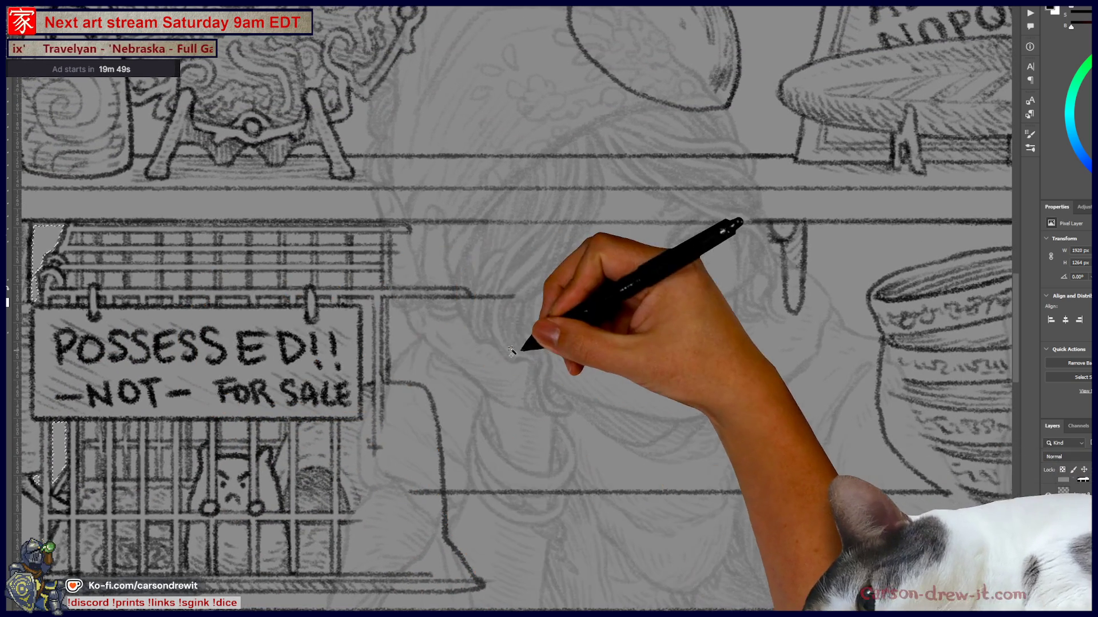
scroll(571, 393, "down", 3)
scroll(551, 380, "up", 3)
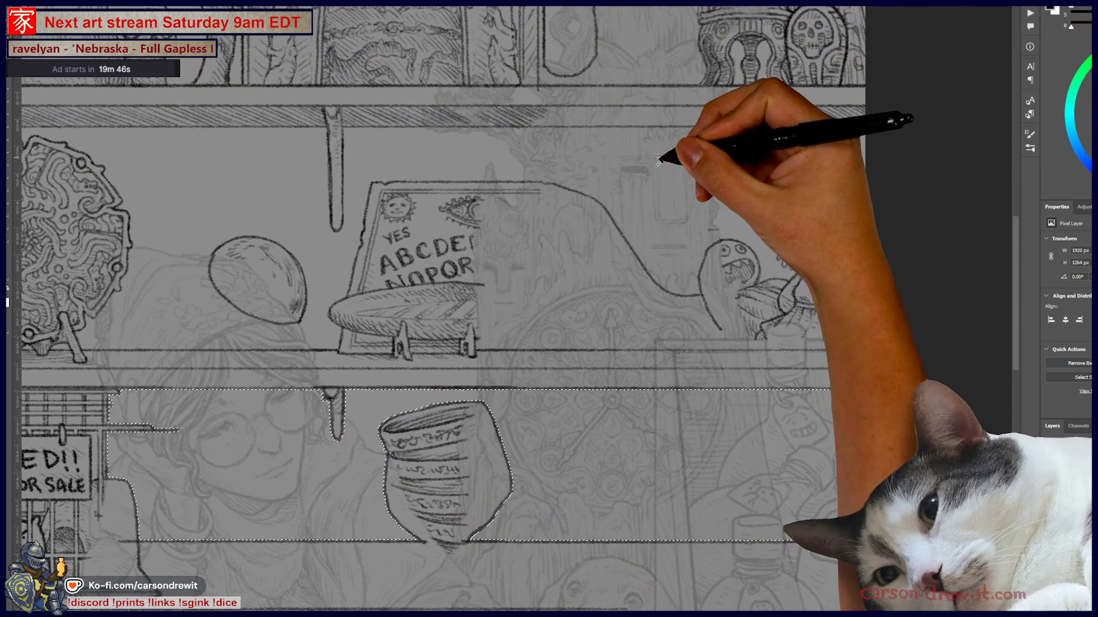
mouse_move(661, 155)
left_mouse_down()
mouse_move(559, 221)
mouse_move(436, 253)
mouse_move(524, 359)
mouse_move(686, 384)
left_mouse_up()
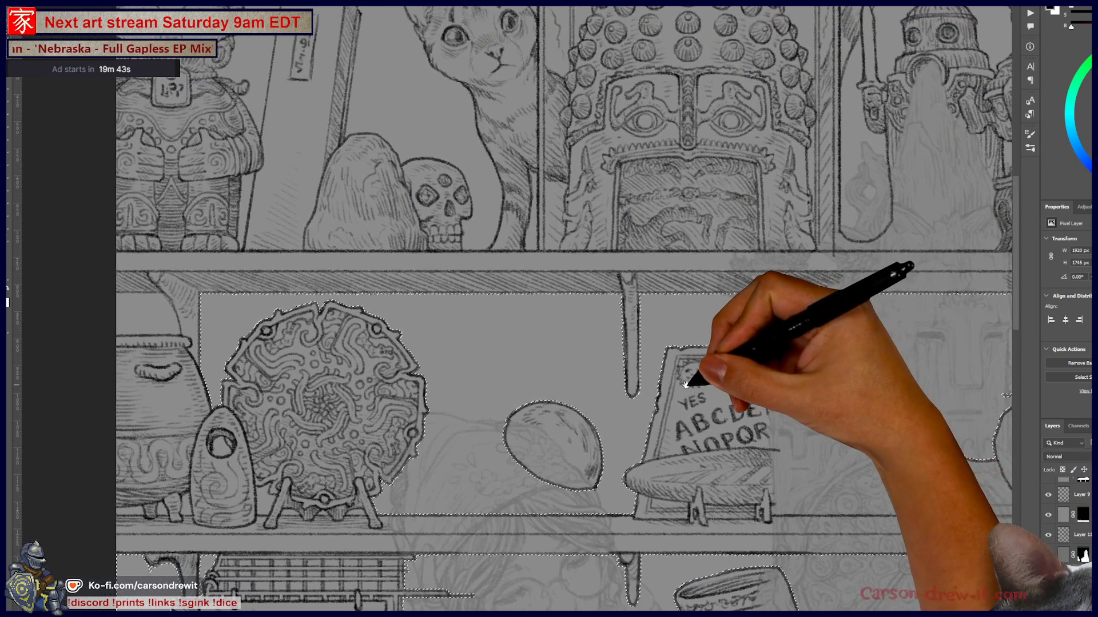
scroll(309, 422, "up", 3)
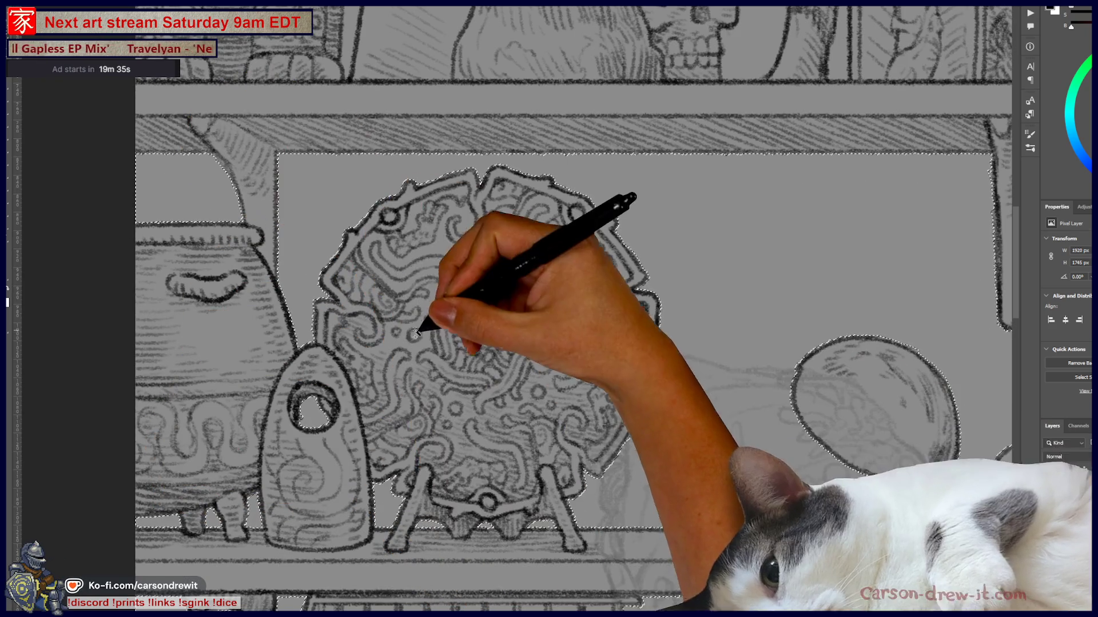
left_click_drag(411, 263, 393, 381)
scroll(393, 380, "down", 3)
scroll(329, 403, "up", 2)
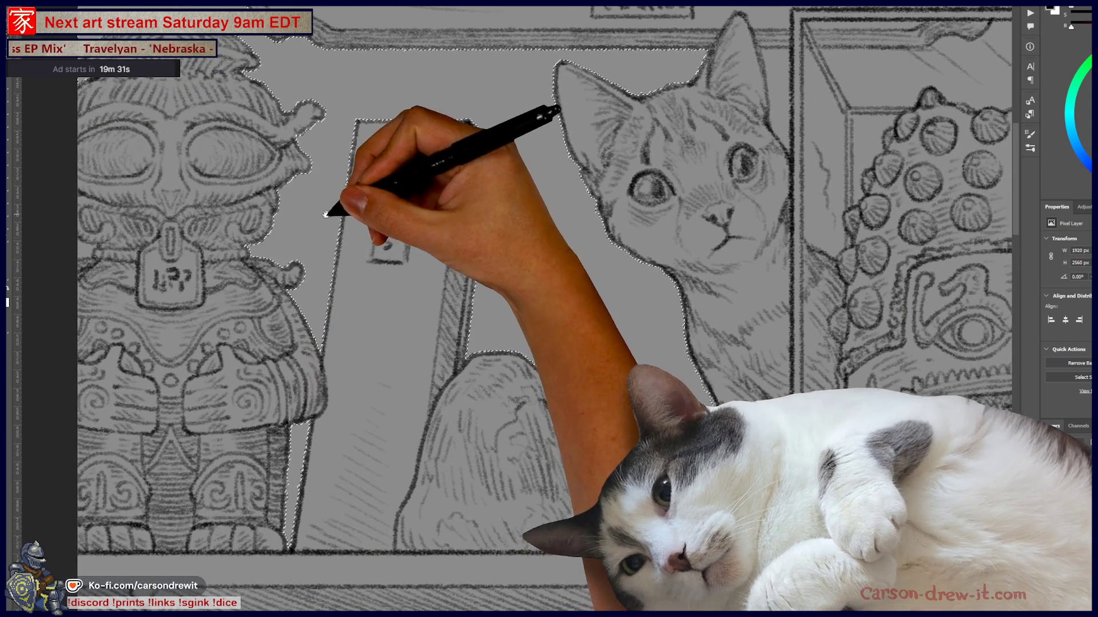
left_click_drag(333, 211, 371, 382)
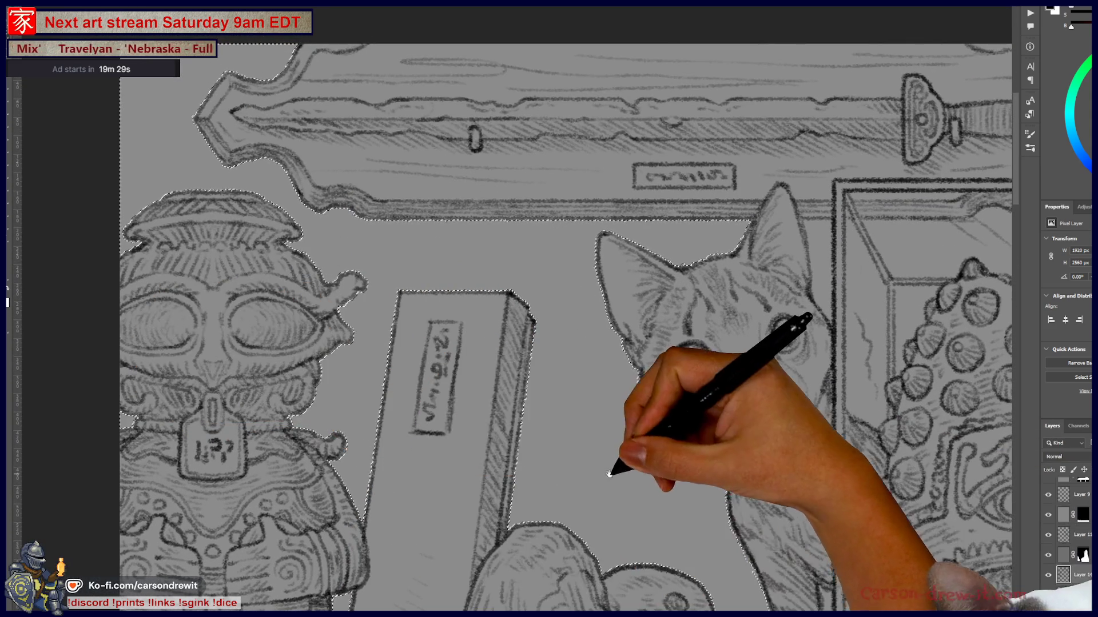
left_click_drag(612, 465, 134, 465)
mouse_move(755, 106)
left_mouse_down()
mouse_move(612, 318)
mouse_move(526, 258)
left_mouse_up()
mouse_move(602, 506)
left_mouse_down()
mouse_move(379, 348)
mouse_move(641, 328)
left_mouse_up()
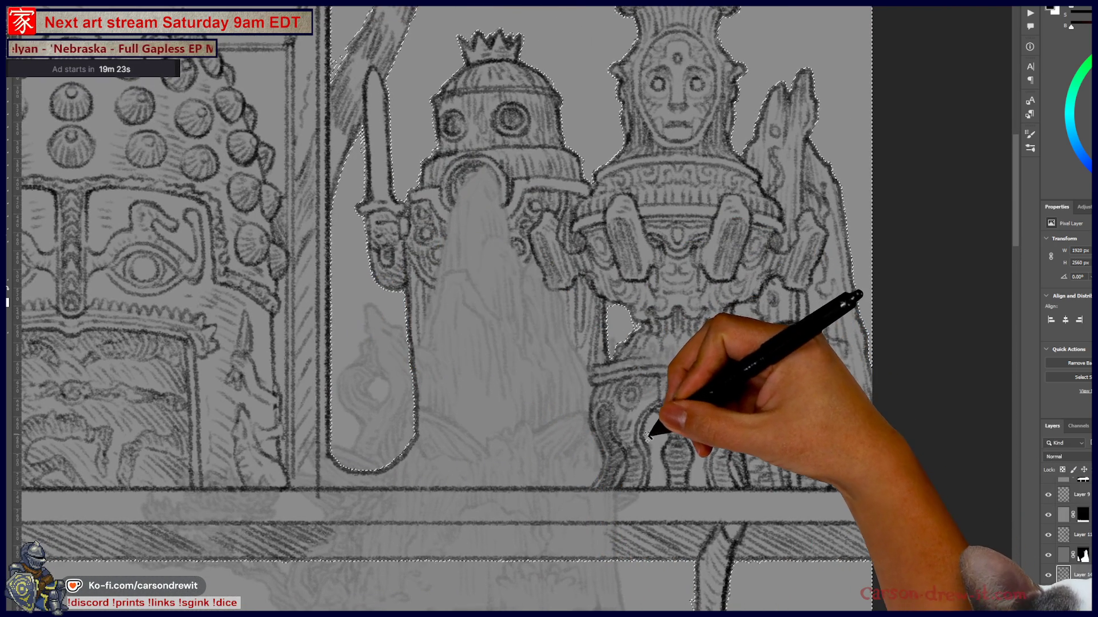
mouse_move(727, 328)
left_mouse_down()
mouse_move(703, 385)
mouse_move(632, 431)
mouse_move(302, 464)
mouse_move(633, 399)
left_mouse_up()
left_click_drag(588, 238, 589, 201)
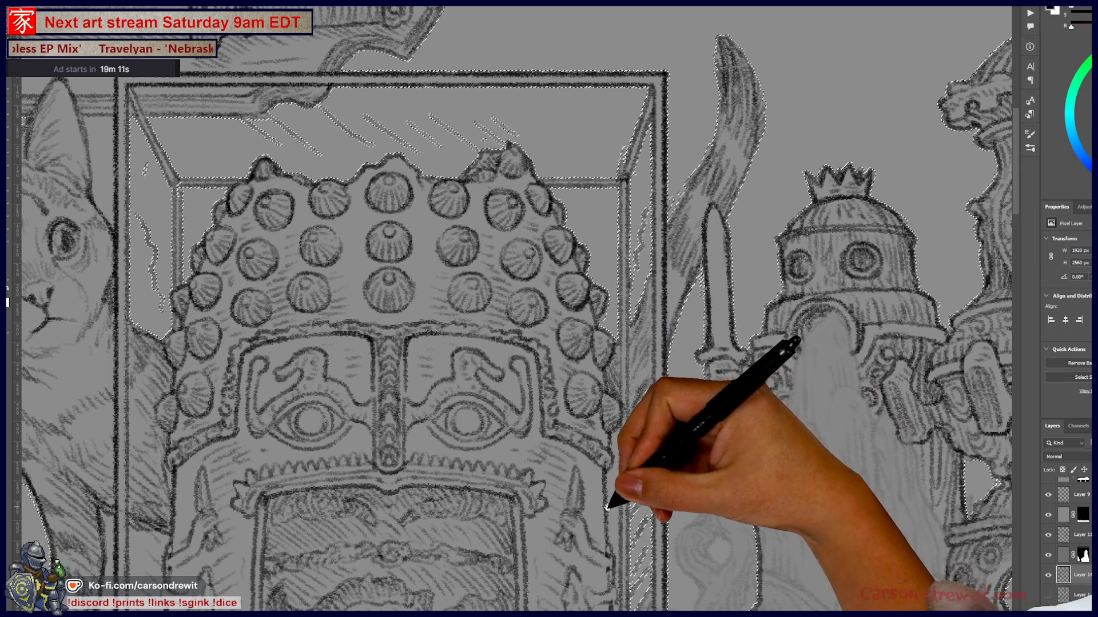
left_click_drag(612, 506, 628, 342)
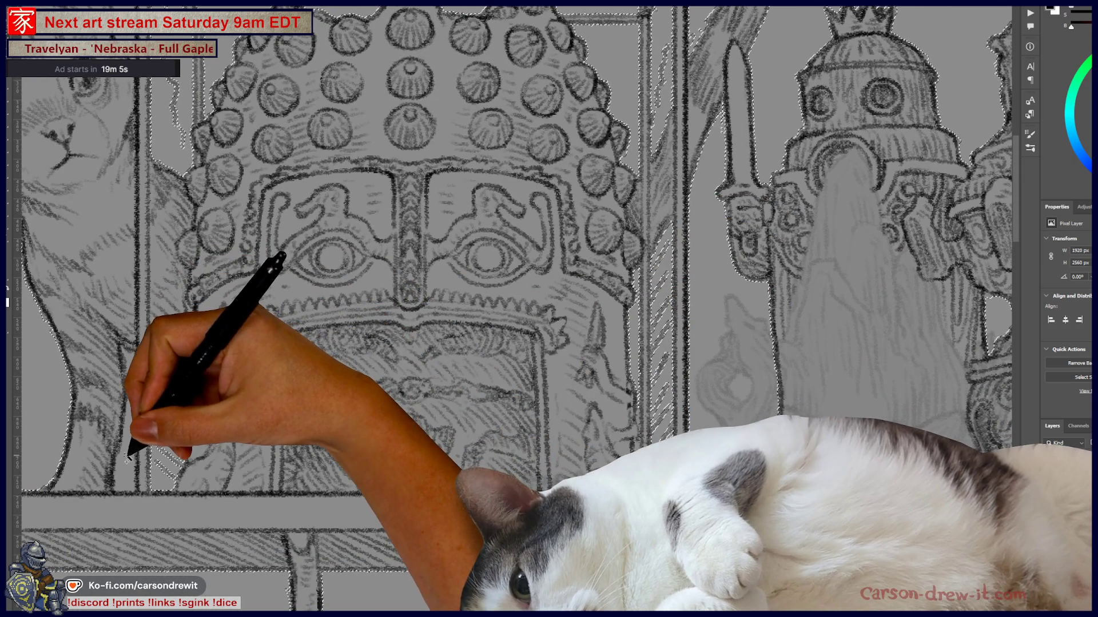
left_click_drag(206, 368, 584, 399)
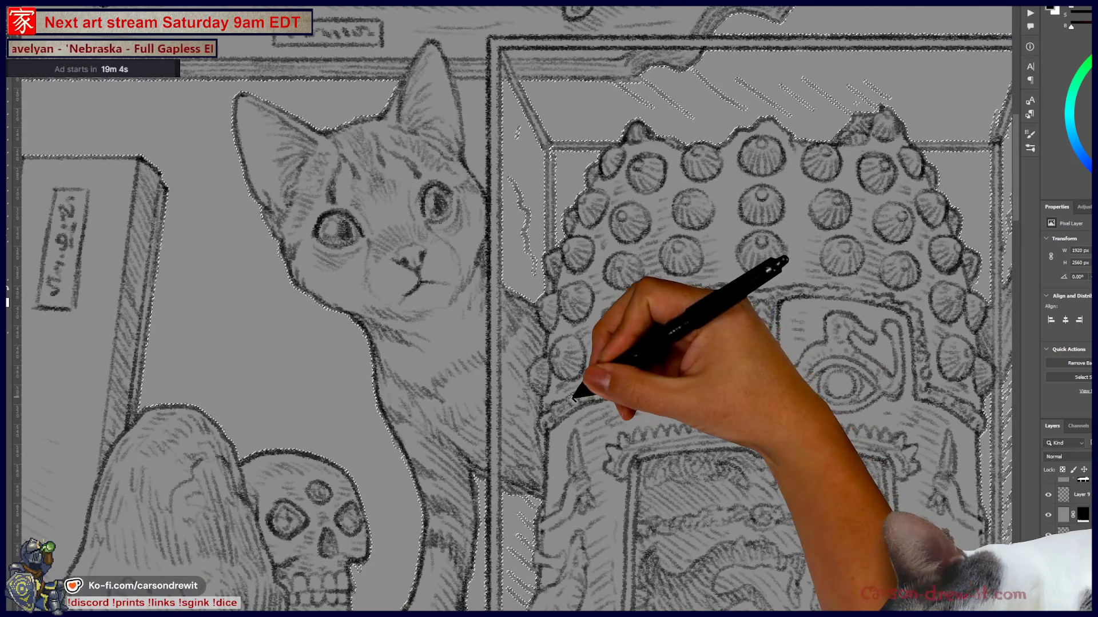
left_click_drag(490, 166, 527, 385)
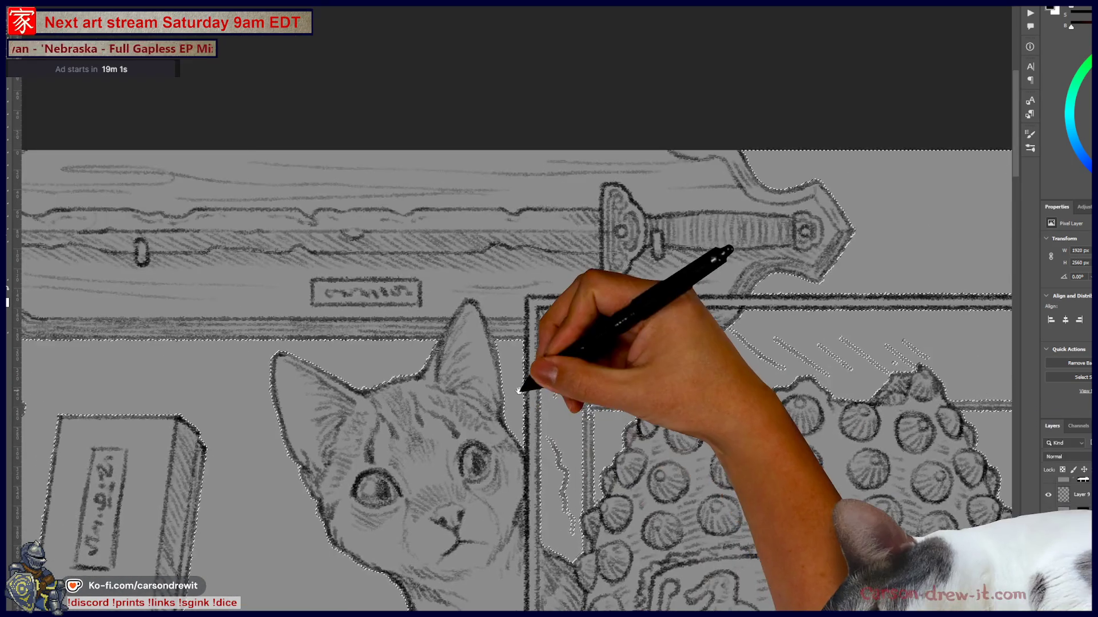
key("ctrl+minus")
left_click_drag(632, 507, 643, 213)
mouse_move(625, 515)
left_mouse_down()
mouse_move(588, 252)
mouse_move(608, 299)
left_mouse_up()
mouse_move(611, 406)
left_mouse_down()
mouse_move(667, 348)
mouse_move(645, 277)
mouse_move(490, 265)
mouse_move(421, 290)
mouse_move(486, 187)
left_mouse_up()
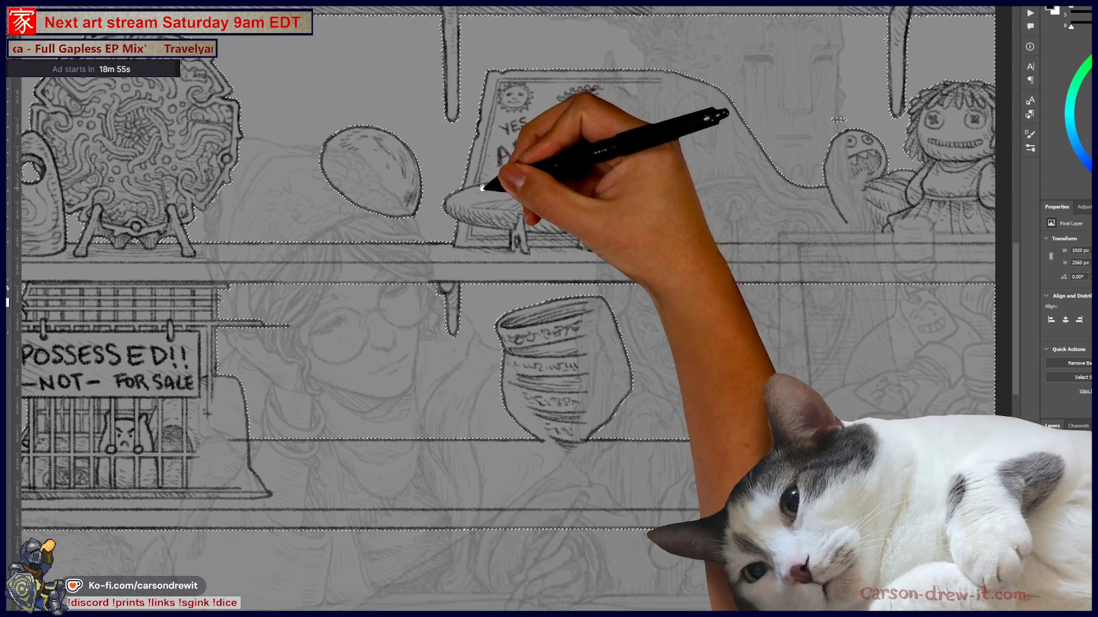
mouse_move(424, 343)
left_mouse_down()
mouse_move(576, 252)
mouse_move(535, 330)
mouse_move(415, 339)
left_mouse_up()
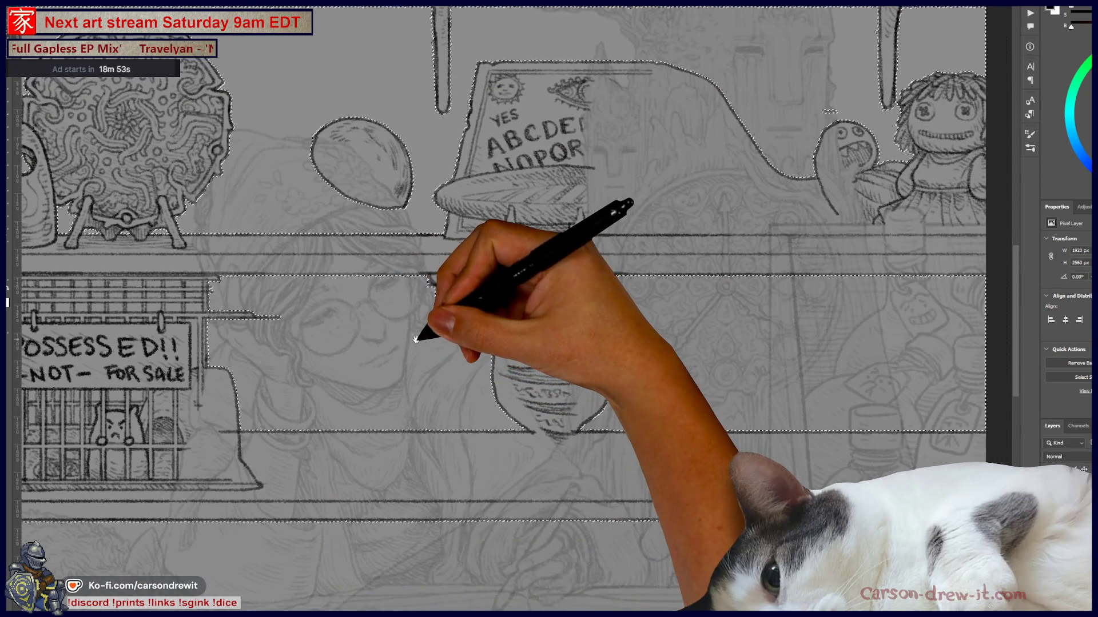
scroll(417, 344, "down", 2)
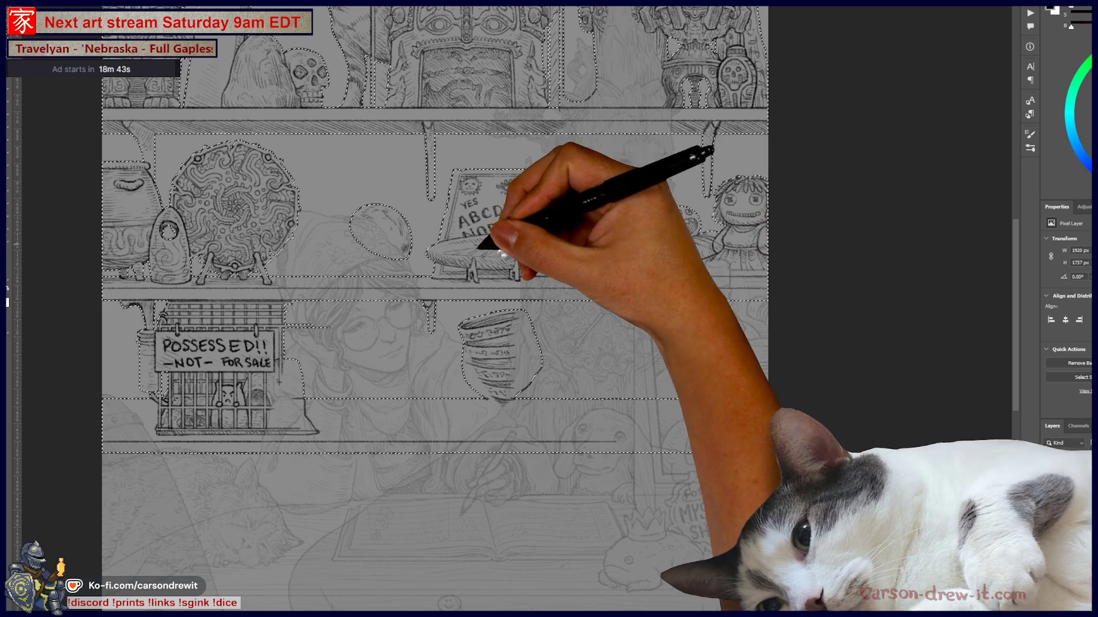
scroll(533, 250, "left", 3)
scroll(323, 323, "up", 3)
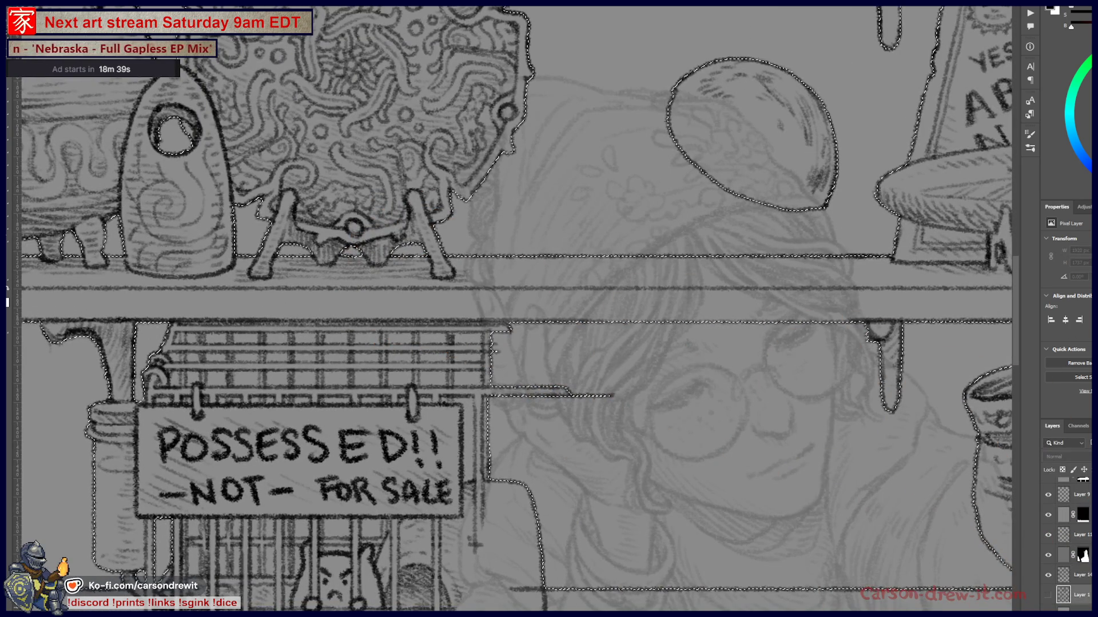
key("ctrl+shift+m")
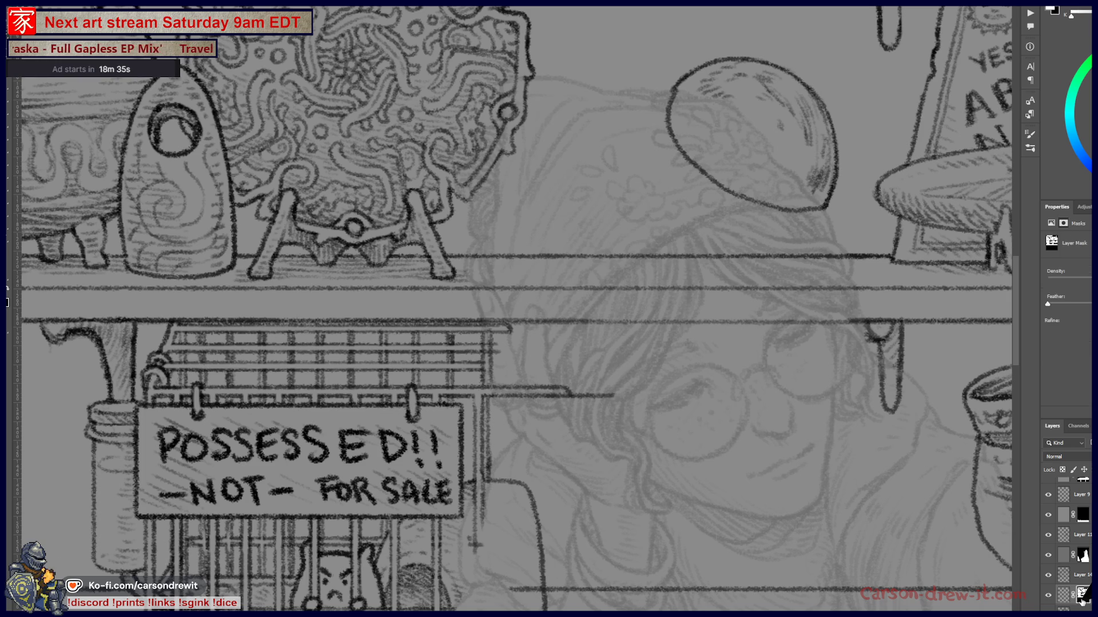
- Show the layer mask as a red overlay and inspect the cat, dagger and statues
key("backslash")
scroll(693, 470, "down", 2)
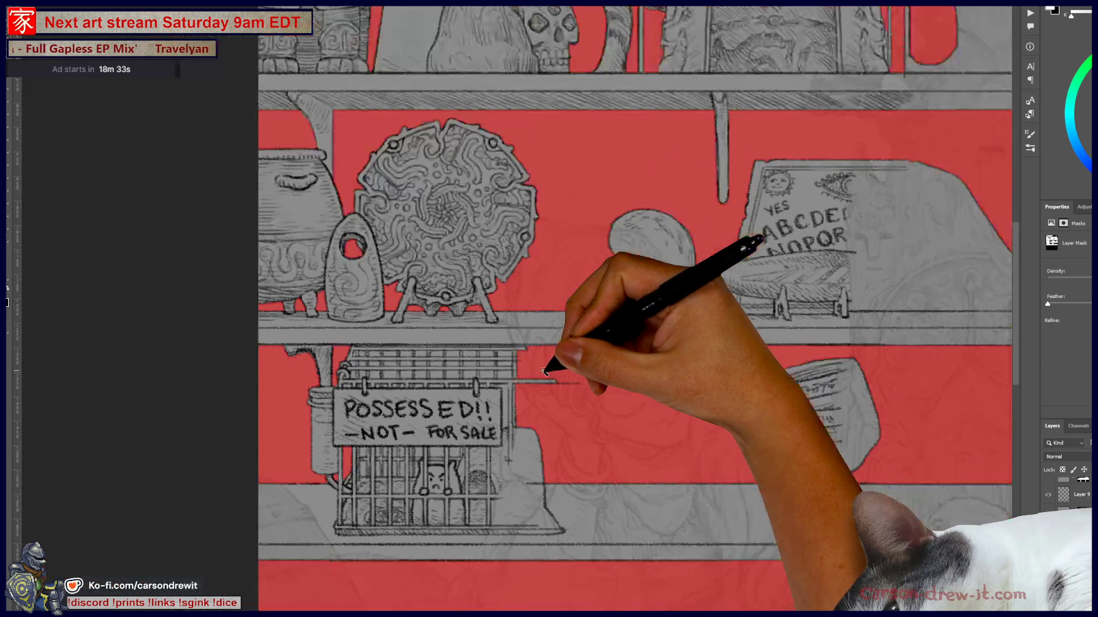
left_click_drag(625, 339, 643, 488)
scroll(642, 489, "up", 1)
mouse_move(589, 375)
left_mouse_down()
mouse_move(537, 498)
mouse_move(296, 519)
left_mouse_up()
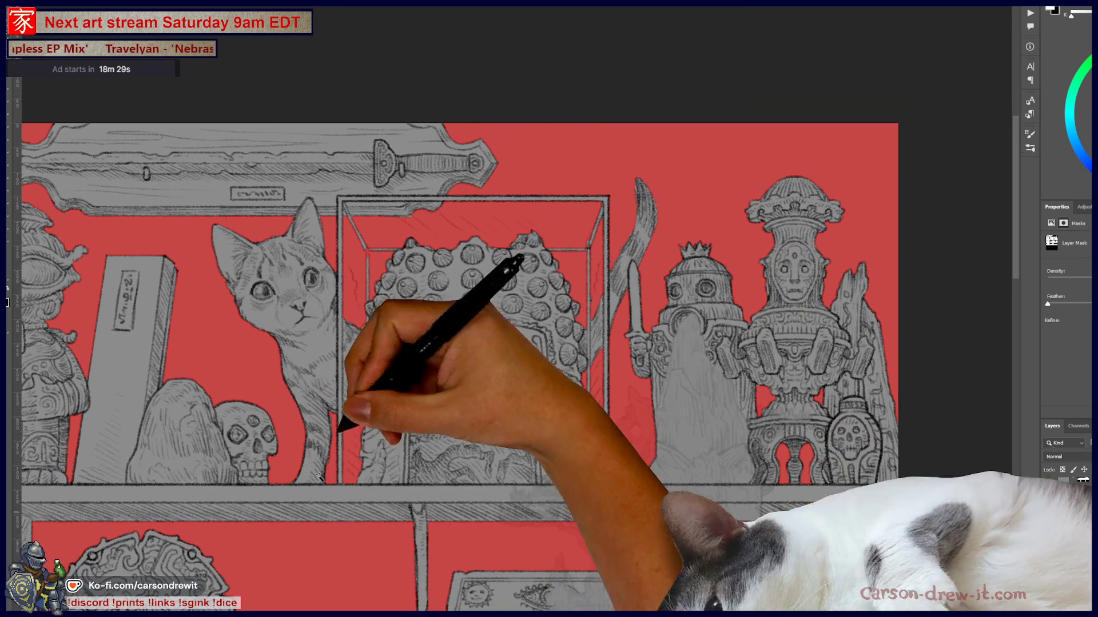
scroll(368, 226, "up", 1)
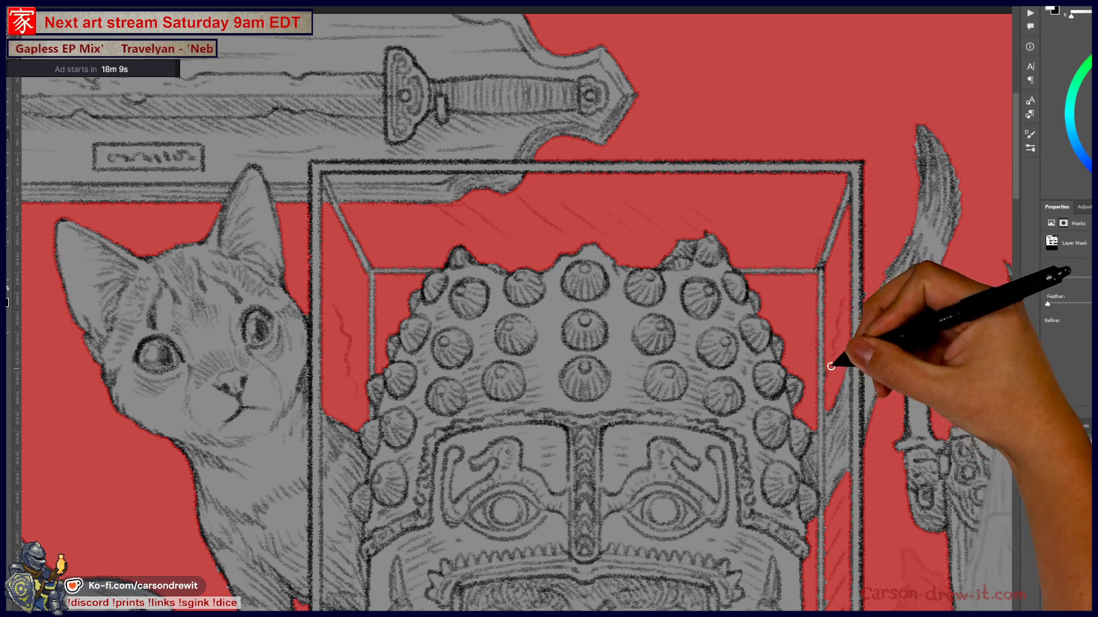
- Check the mask edges around the cat, helmet box, skull, carved figure, plaque and round ornament
left_click_drag(396, 428, 485, 244)
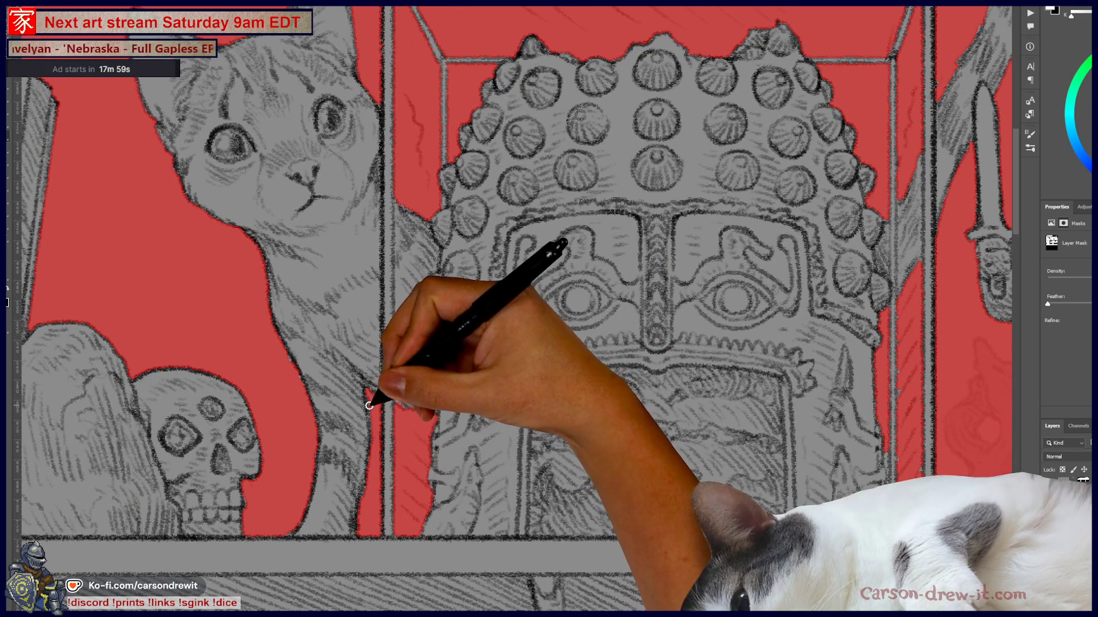
left_click_drag(404, 457, 515, 421)
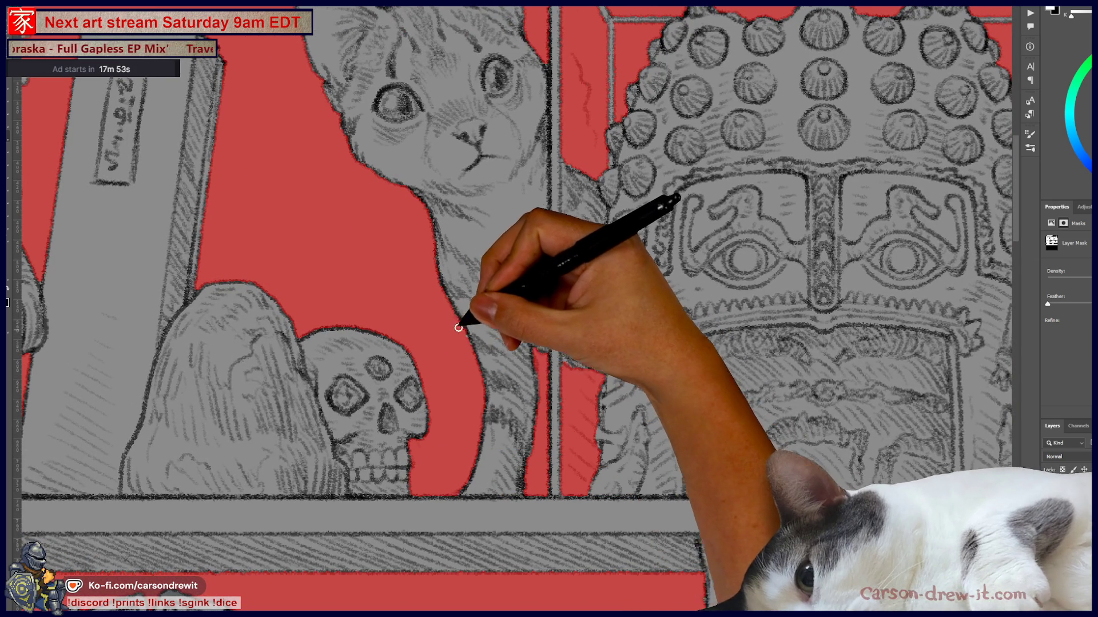
left_click_drag(404, 343, 595, 466)
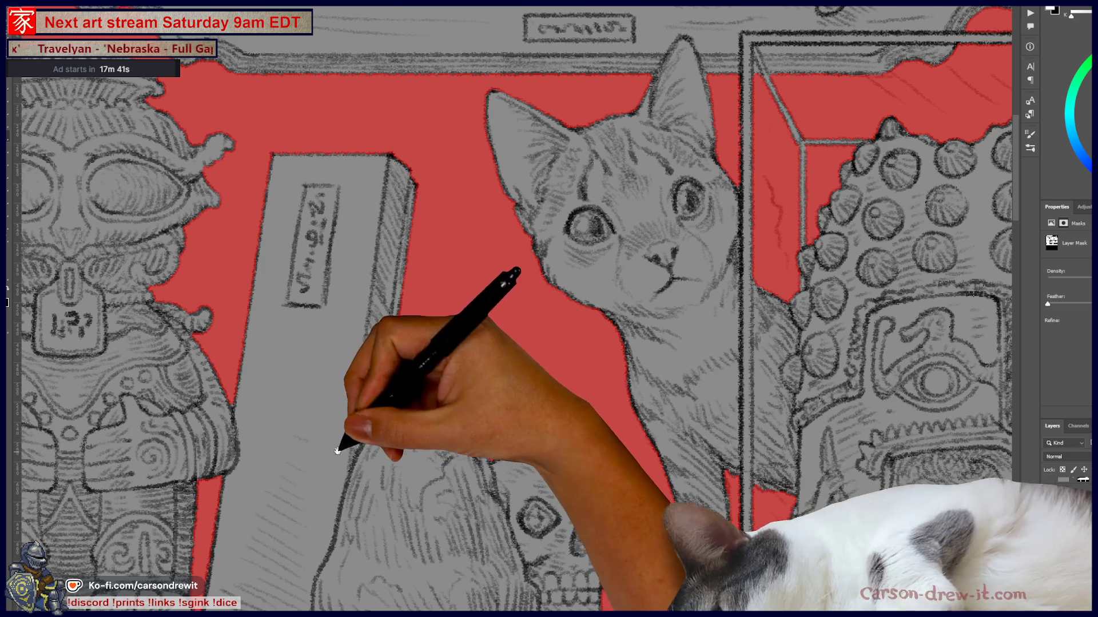
left_click_drag(343, 449, 544, 429)
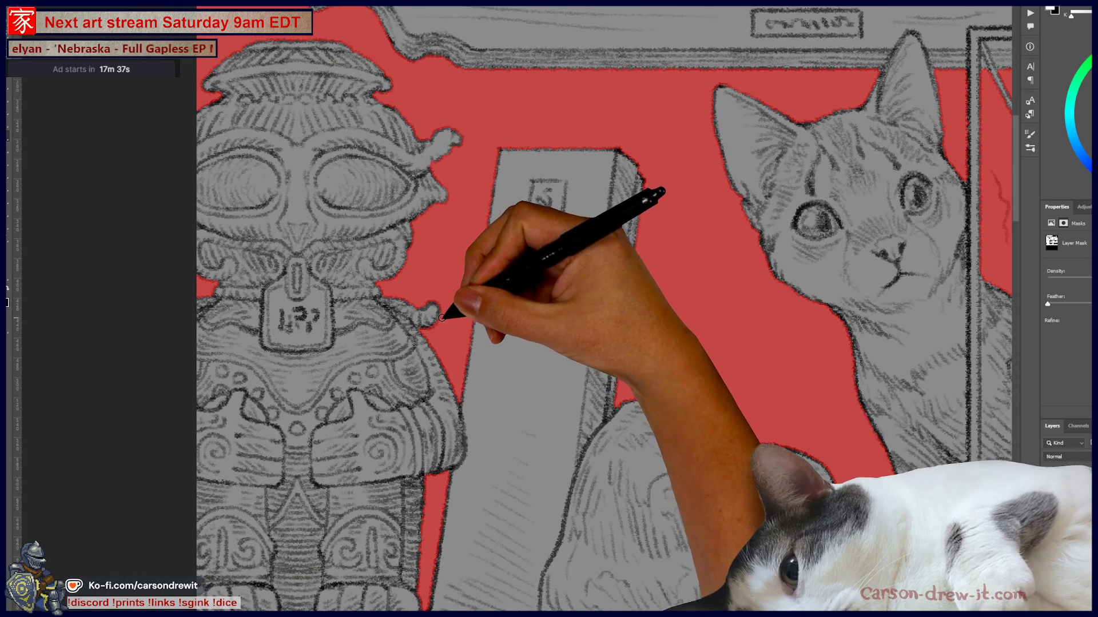
left_click_drag(453, 289, 568, 343)
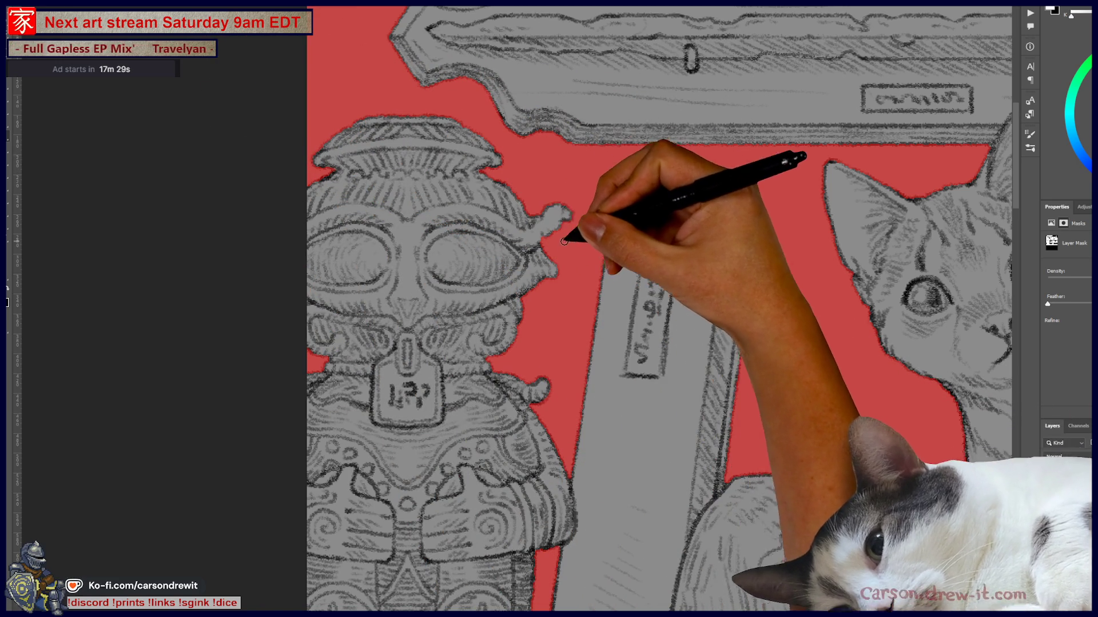
mouse_move(592, 311)
left_mouse_down()
mouse_move(534, 473)
mouse_move(392, 421)
mouse_move(294, 368)
left_mouse_up()
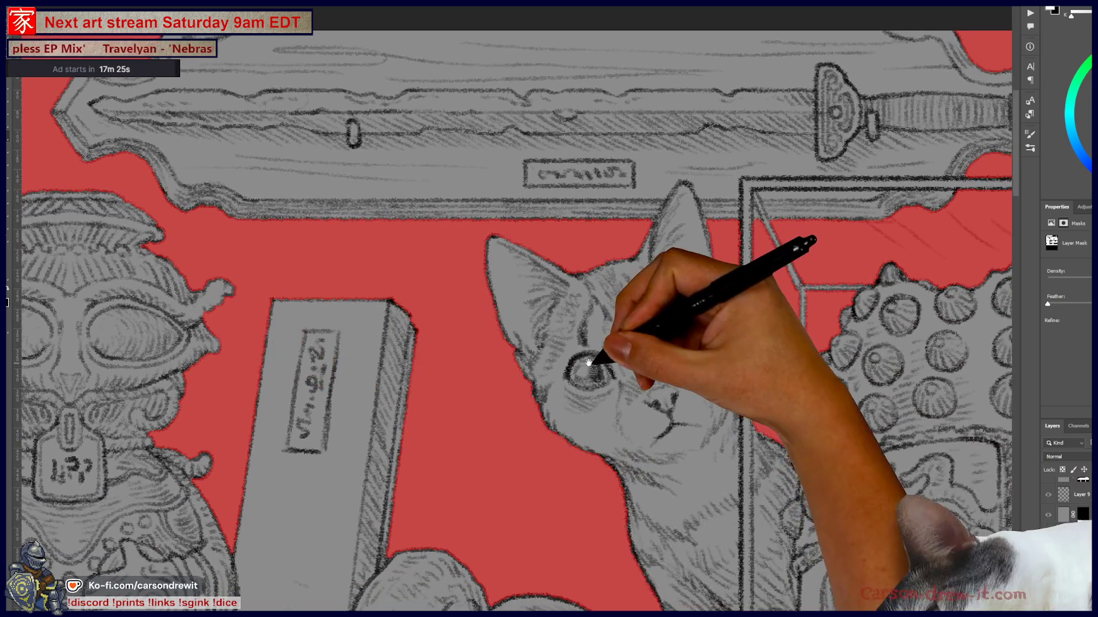
left_click_drag(591, 363, 479, 371)
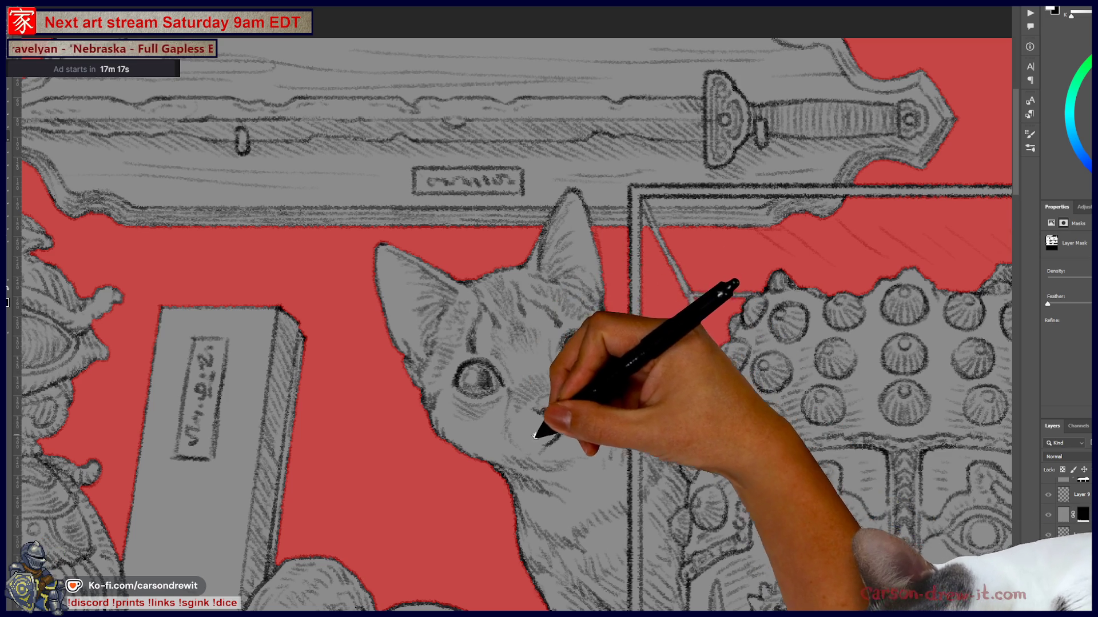
left_click_drag(544, 429, 522, 405)
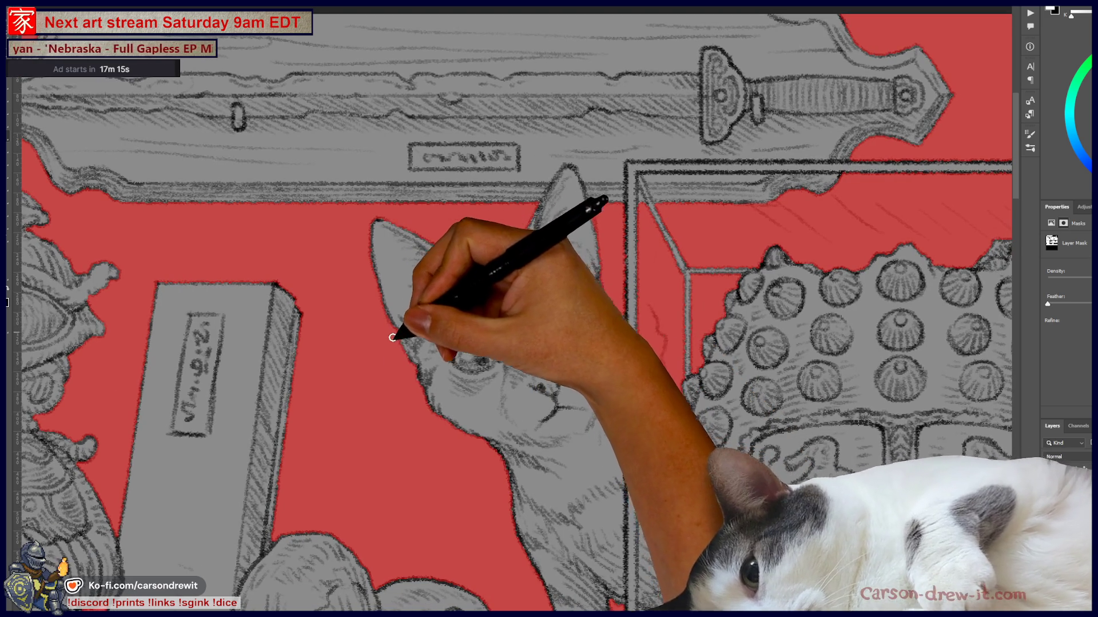
left_click_drag(443, 457, 381, 343)
scroll(429, 328, "down", 3)
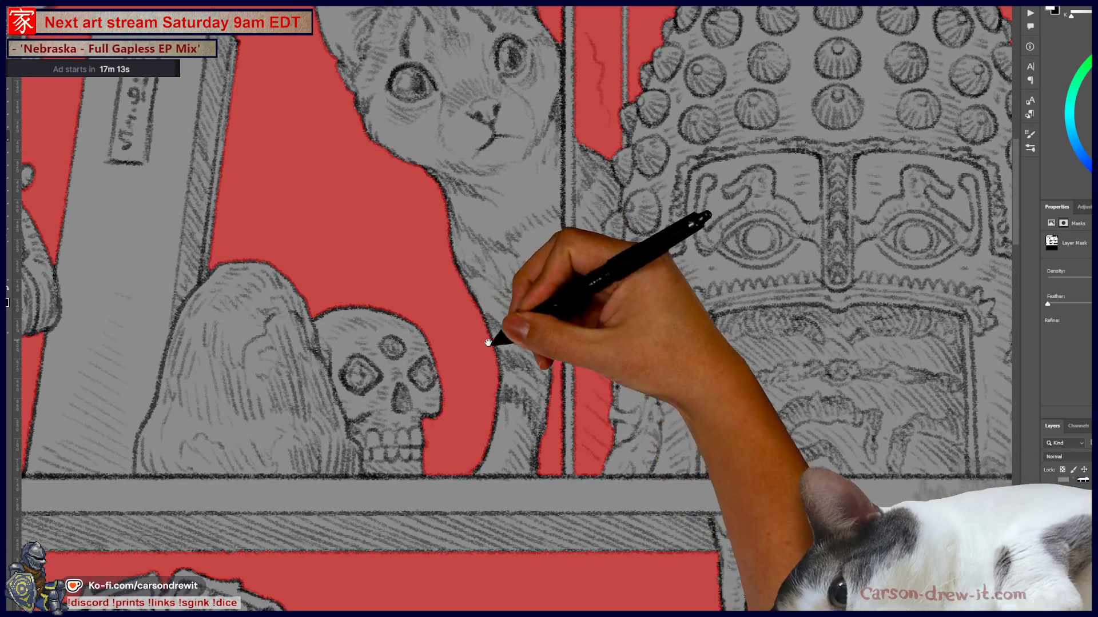
left_click_drag(465, 435, 588, 387)
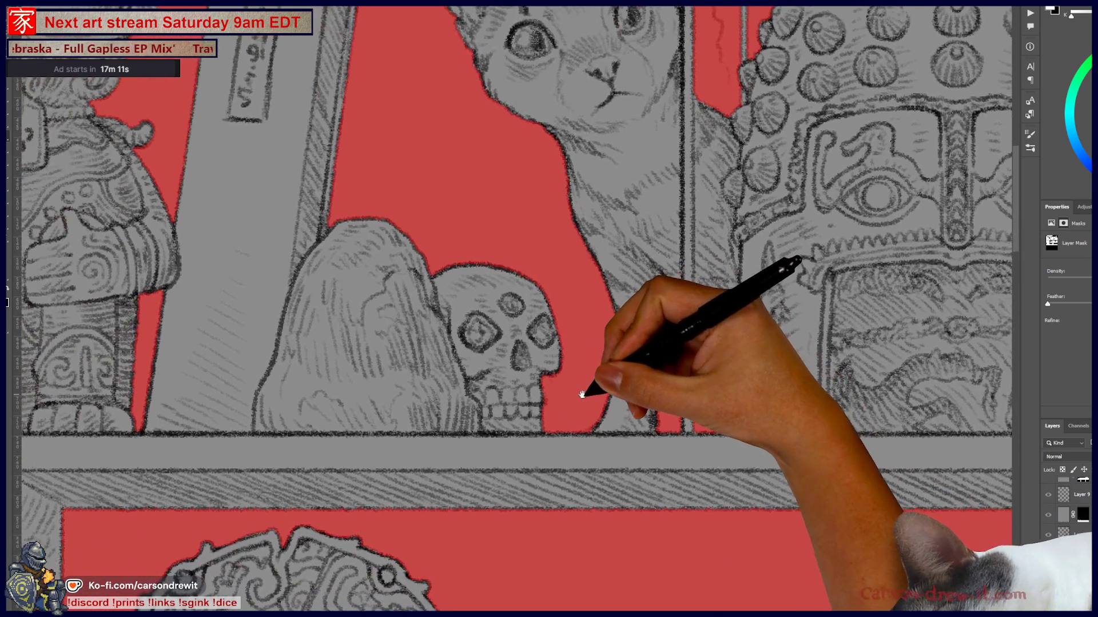
left_click_drag(458, 375, 563, 191)
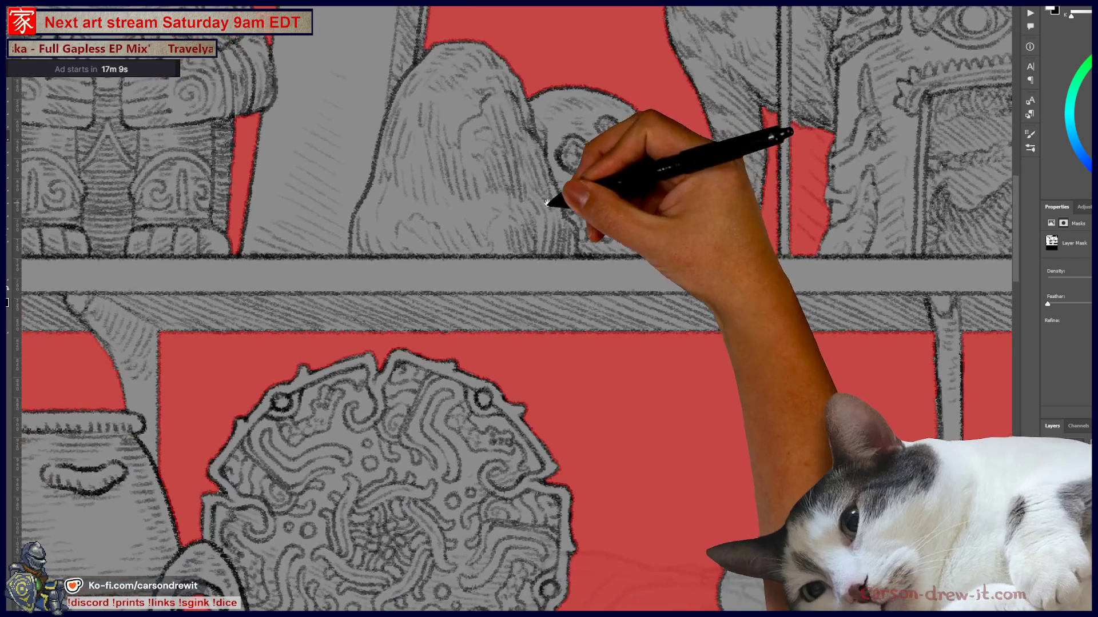
mouse_move(421, 379)
left_mouse_down()
mouse_move(576, 274)
mouse_move(574, 264)
left_mouse_up()
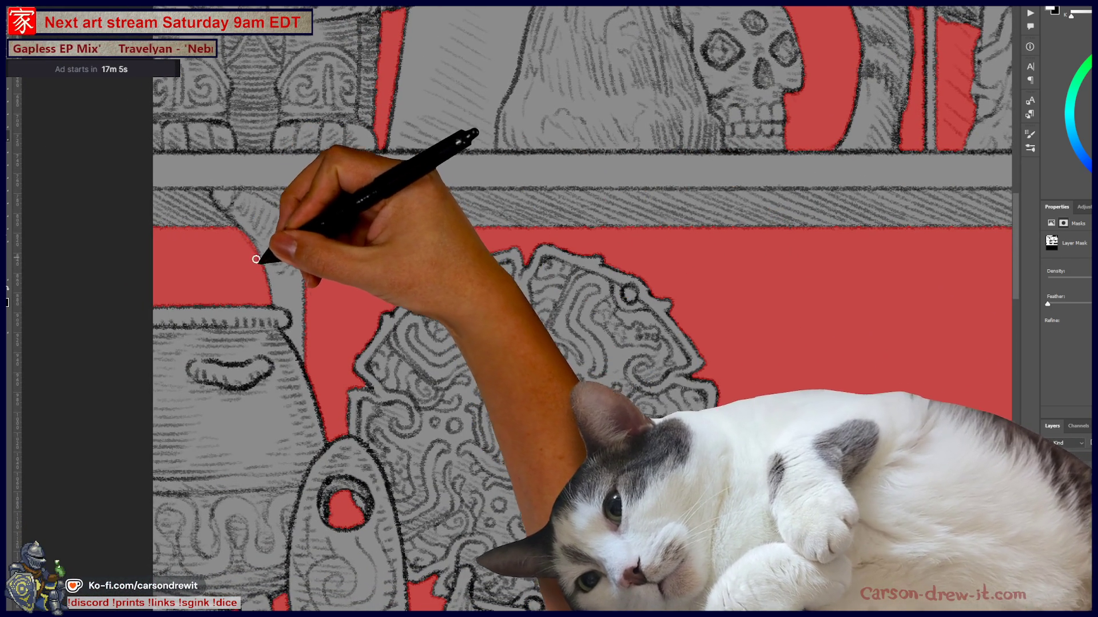
left_click_drag(527, 430, 619, 297)
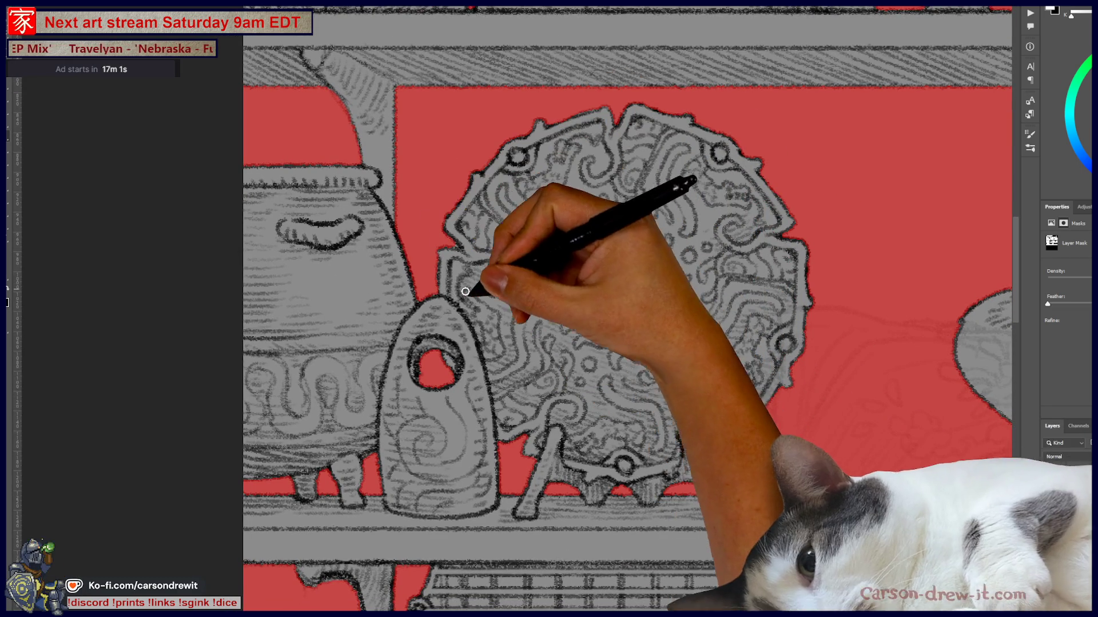
left_click_drag(503, 436, 488, 404)
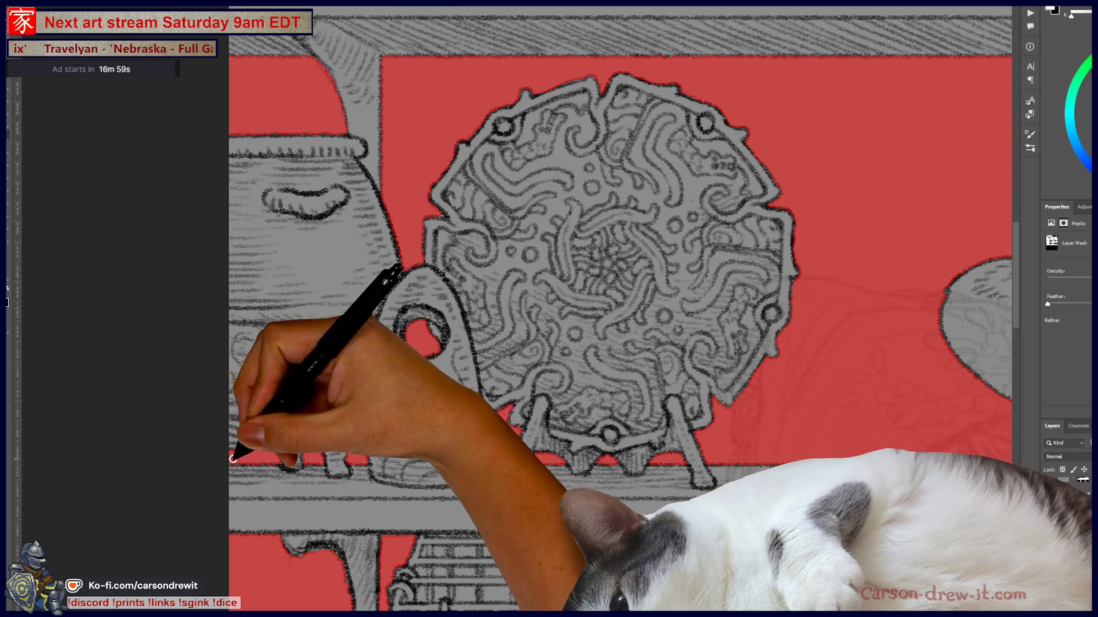
left_click_drag(461, 458, 343, 534)
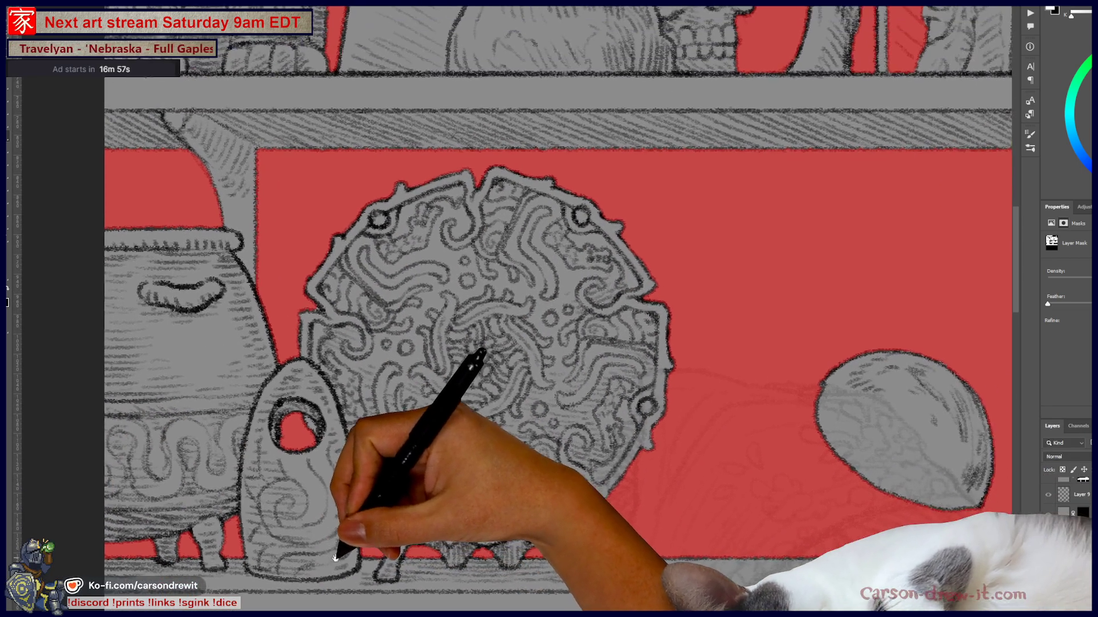
mouse_move(615, 258)
left_mouse_down()
mouse_move(384, 529)
mouse_move(437, 472)
mouse_move(323, 520)
mouse_move(595, 384)
mouse_move(349, 165)
left_mouse_up()
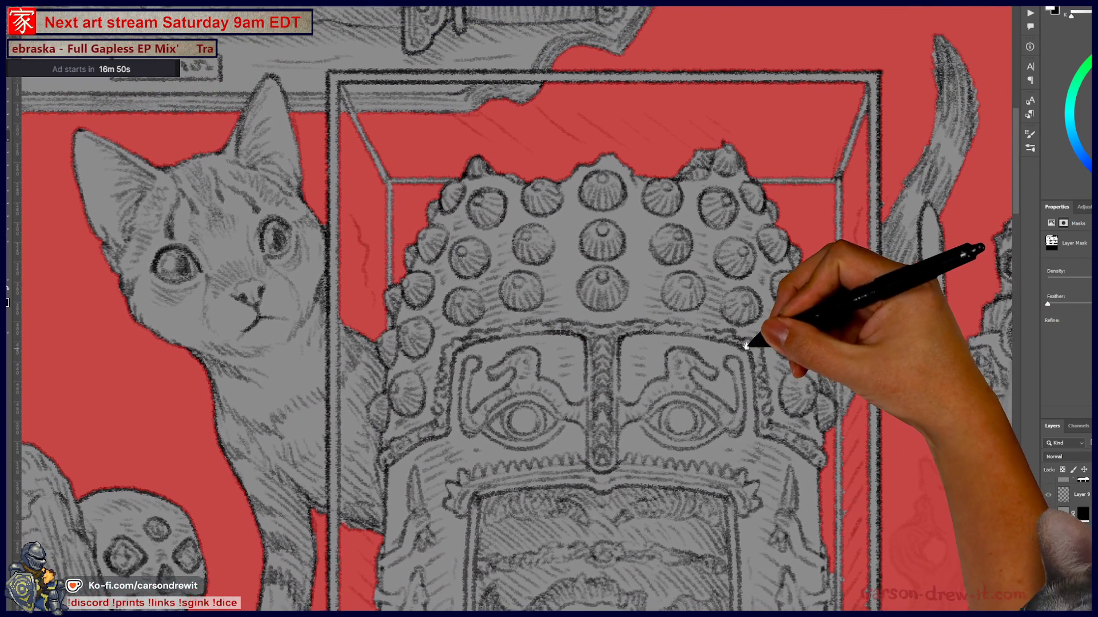
left_click_drag(747, 343, 736, 293)
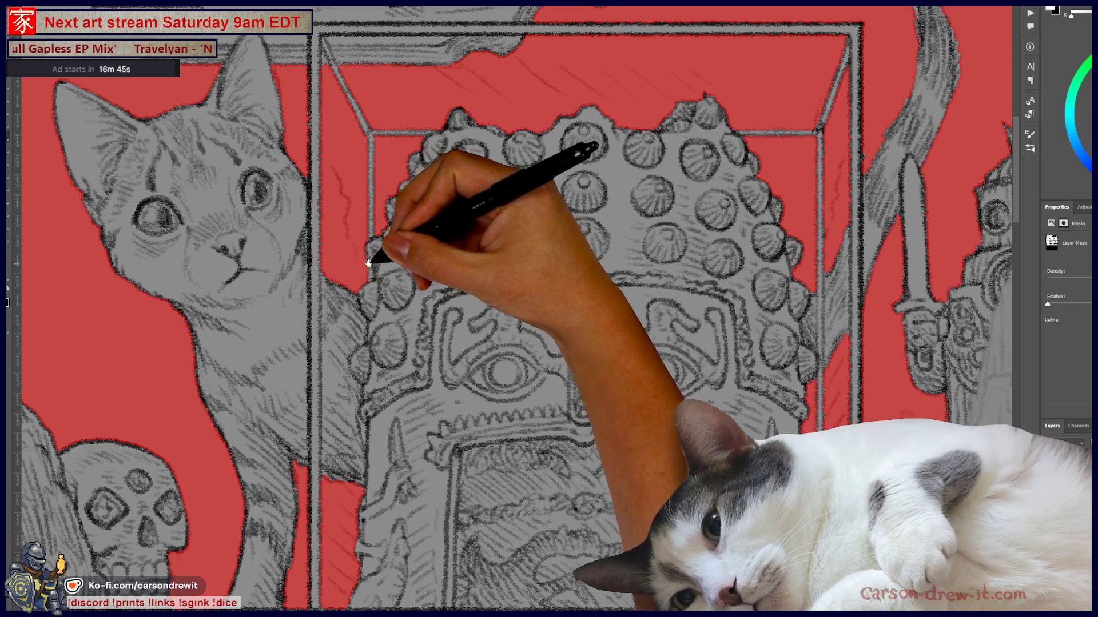
left_click_drag(389, 247, 486, 264)
left_click_drag(487, 308, 281, 237)
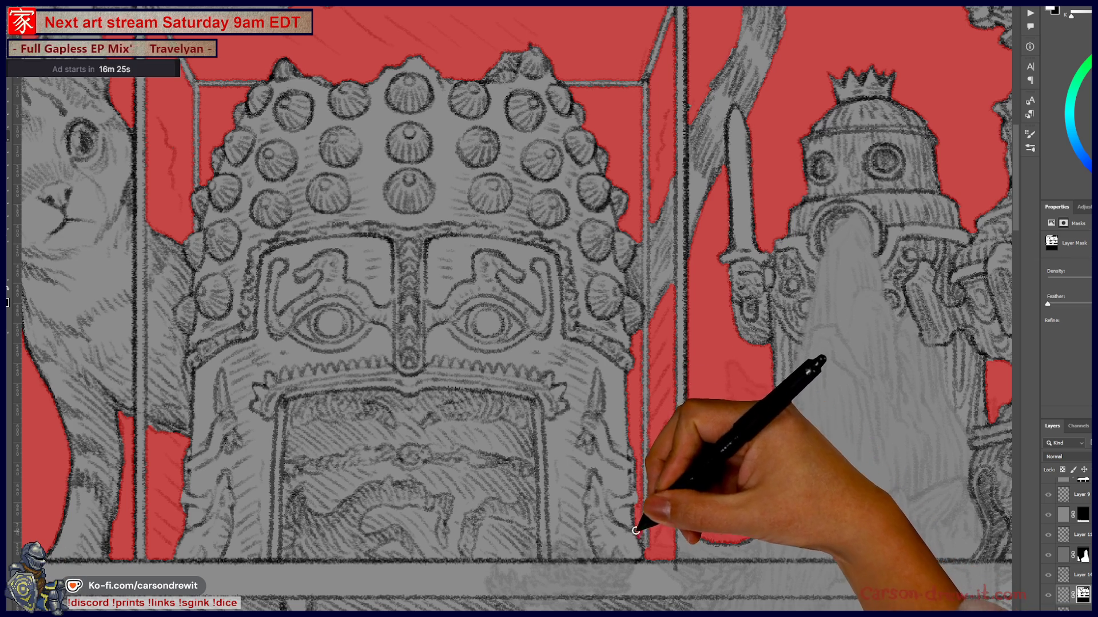
mouse_move(637, 421)
left_mouse_down()
mouse_move(706, 404)
mouse_move(343, 289)
mouse_move(642, 311)
mouse_move(673, 300)
left_mouse_up()
mouse_move(691, 446)
left_mouse_down()
mouse_move(505, 480)
mouse_move(368, 478)
left_mouse_up()
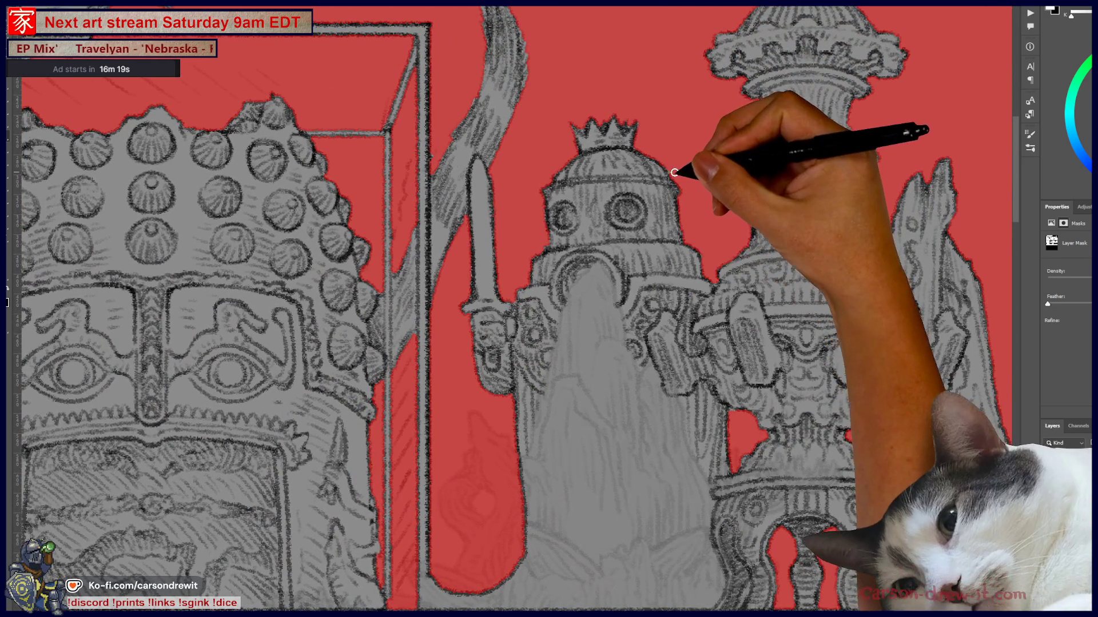
left_click_drag(674, 171, 574, 140)
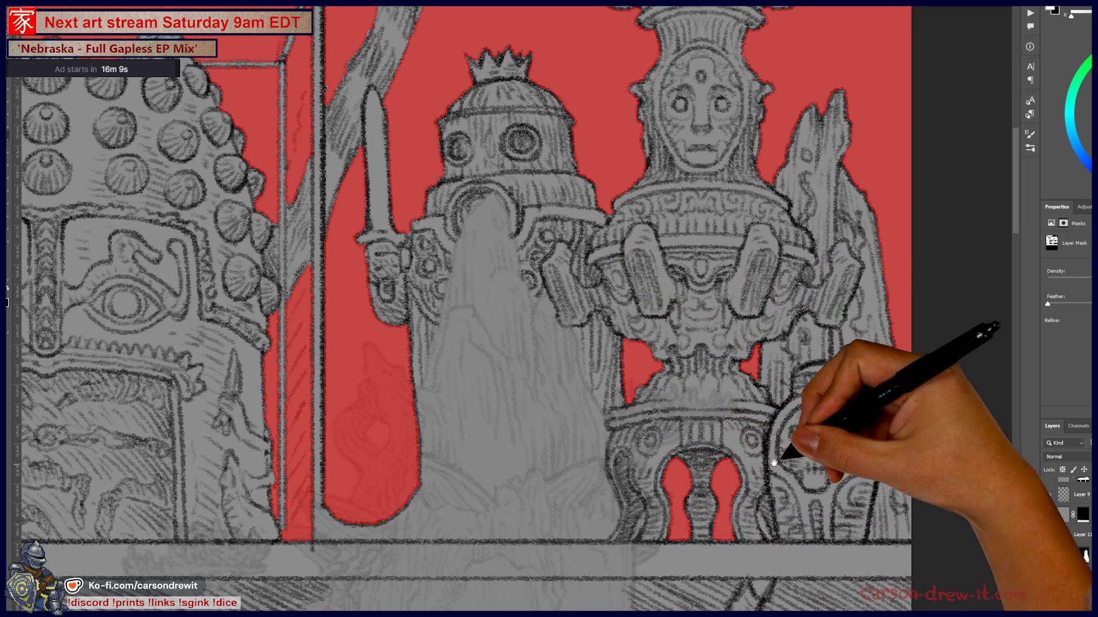
left_click_drag(763, 472, 643, 533)
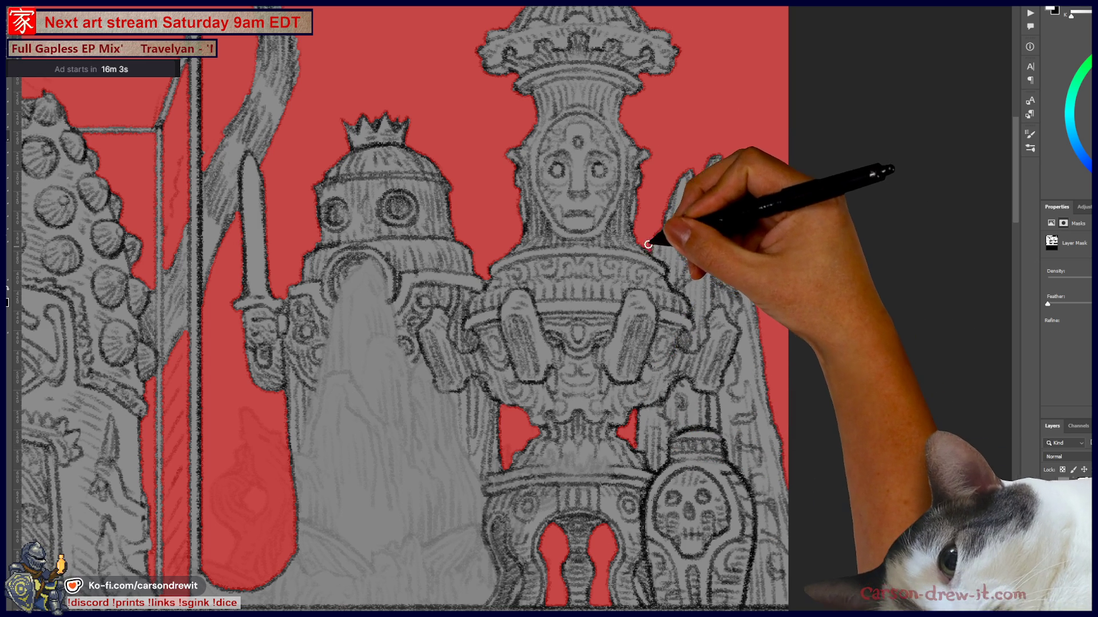
left_click_drag(686, 175, 698, 281)
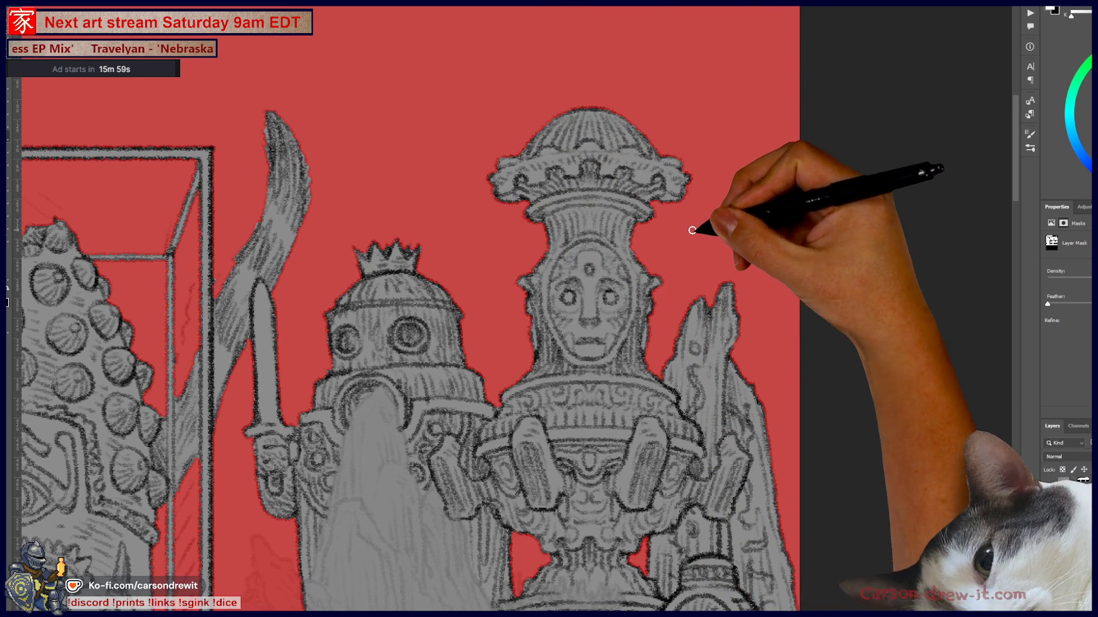
mouse_move(703, 228)
left_mouse_down()
mouse_move(713, 275)
mouse_move(850, 252)
left_mouse_up()
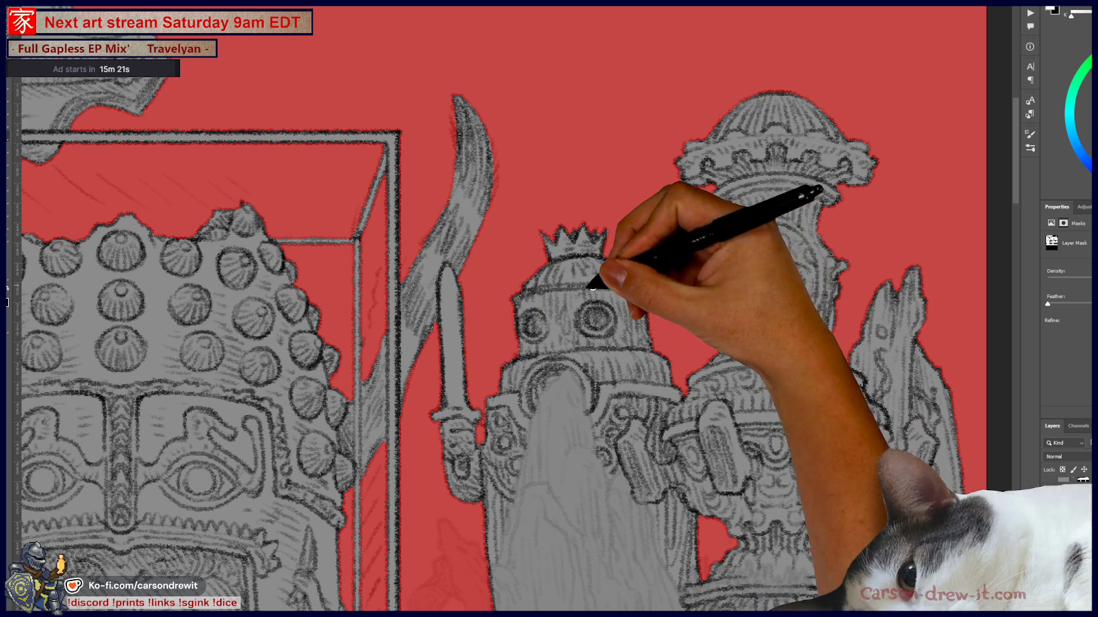
scroll(511, 337, "down", 5)
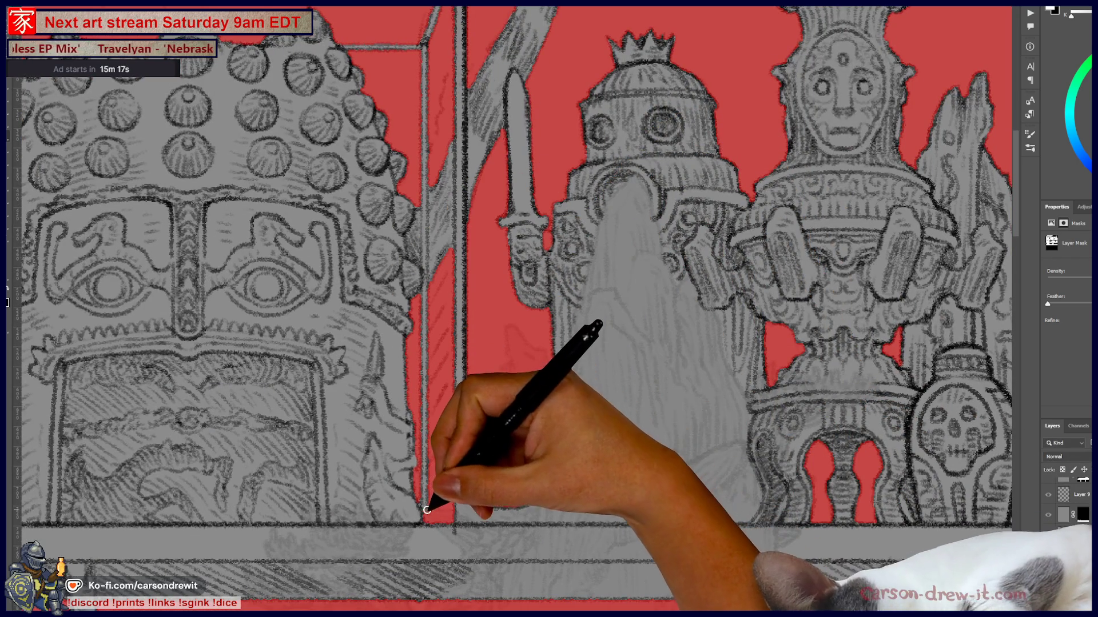
scroll(432, 435, "right", 5)
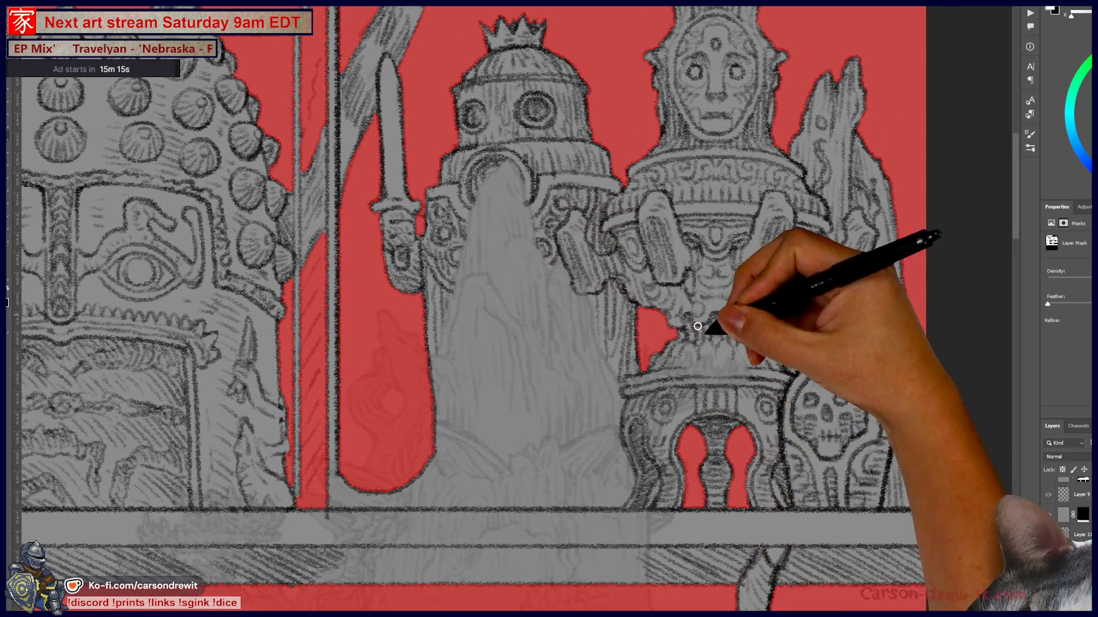
scroll(686, 355, "right", 2)
mouse_move(766, 314)
left_mouse_down()
mouse_move(765, 331)
mouse_move(627, 479)
mouse_move(601, 421)
mouse_move(606, 321)
left_mouse_up()
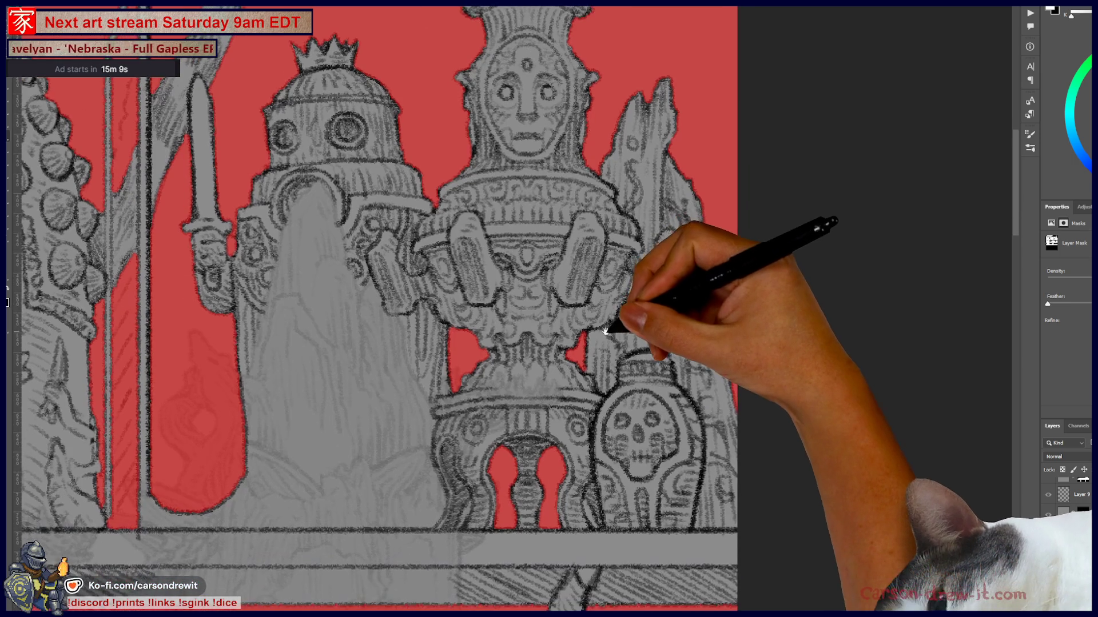
mouse_move(687, 389)
left_mouse_down()
mouse_move(662, 352)
mouse_move(745, 191)
left_mouse_up()
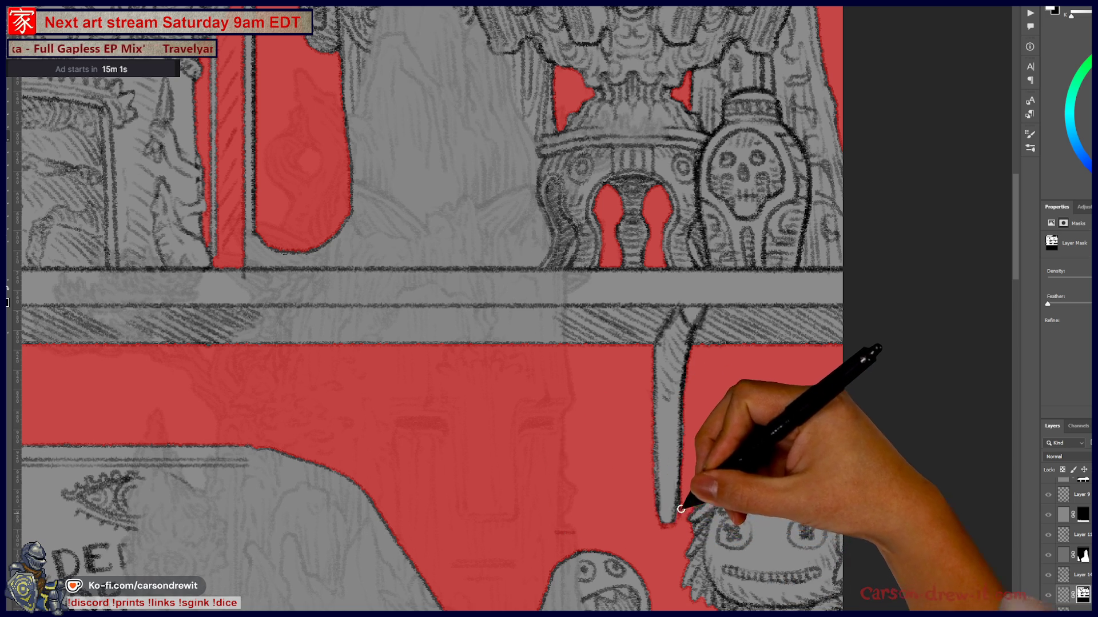
left_click_drag(691, 535, 620, 468)
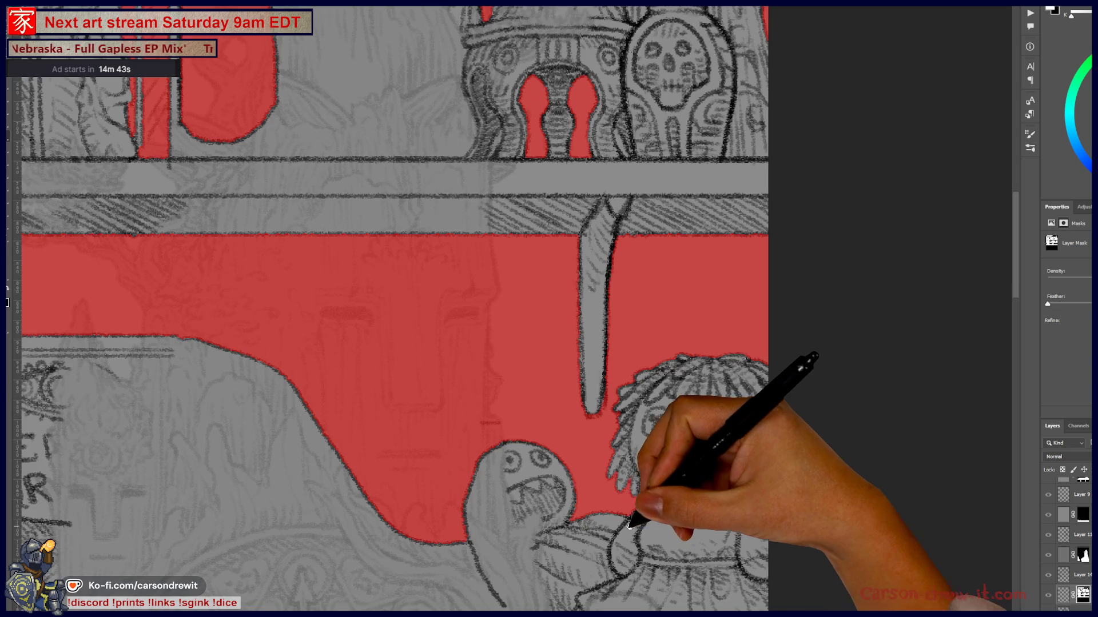
left_click_drag(632, 526, 600, 458)
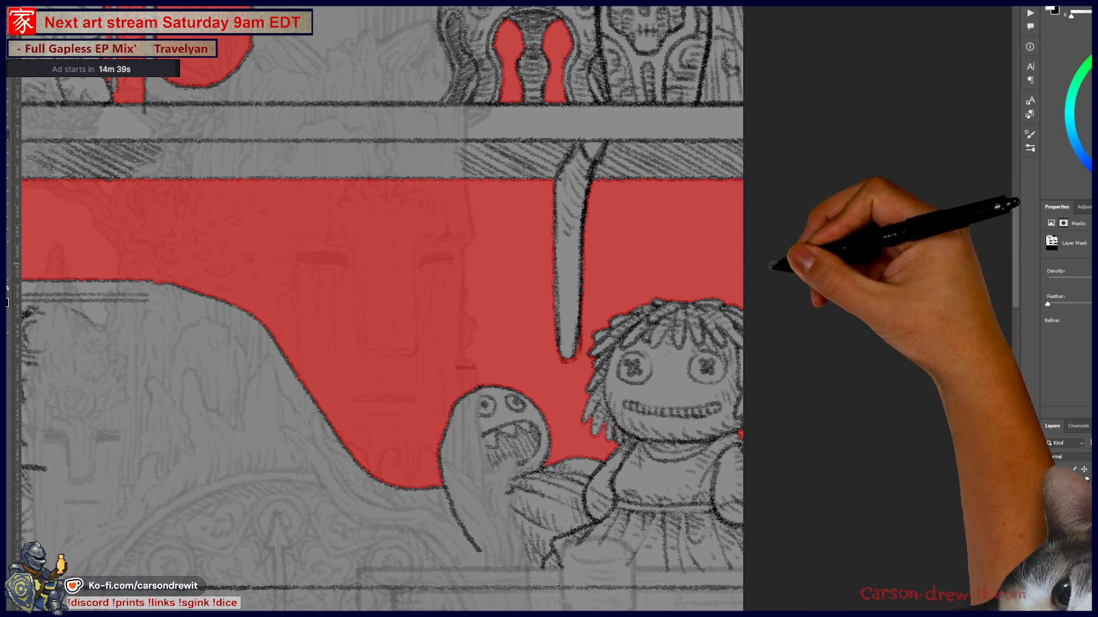
mouse_move(503, 374)
left_mouse_down()
mouse_move(642, 319)
mouse_move(461, 216)
mouse_move(465, 299)
mouse_move(646, 303)
left_mouse_up()
left_click_drag(357, 358, 672, 398)
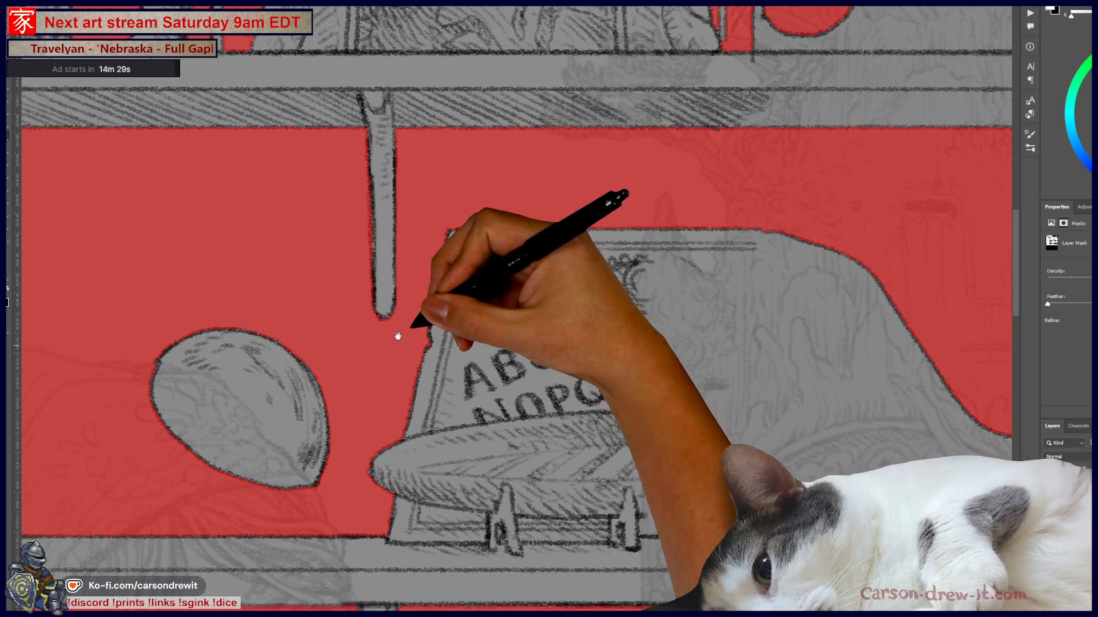
left_click_drag(398, 336, 398, 231)
left_click_drag(318, 294, 539, 306)
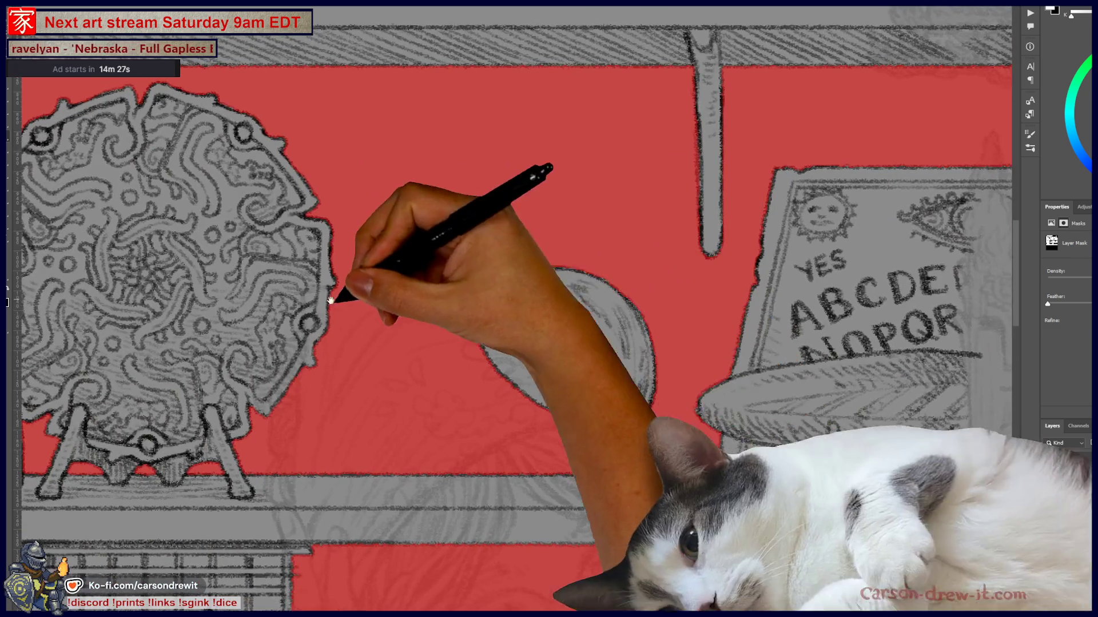
left_click_drag(335, 290, 539, 283)
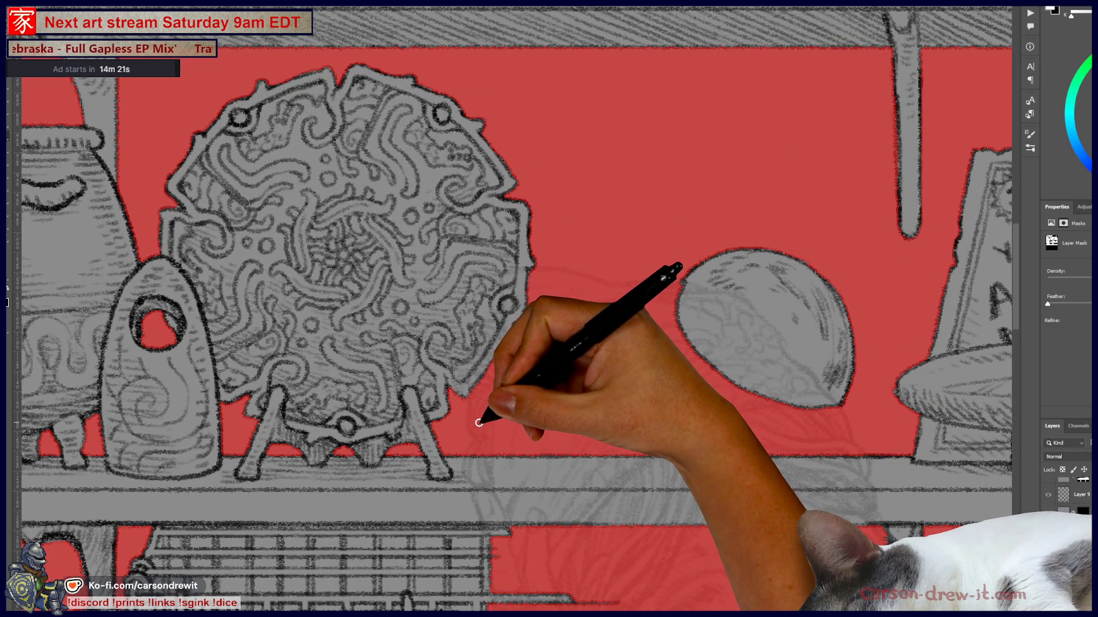
left_click_drag(475, 416, 620, 437)
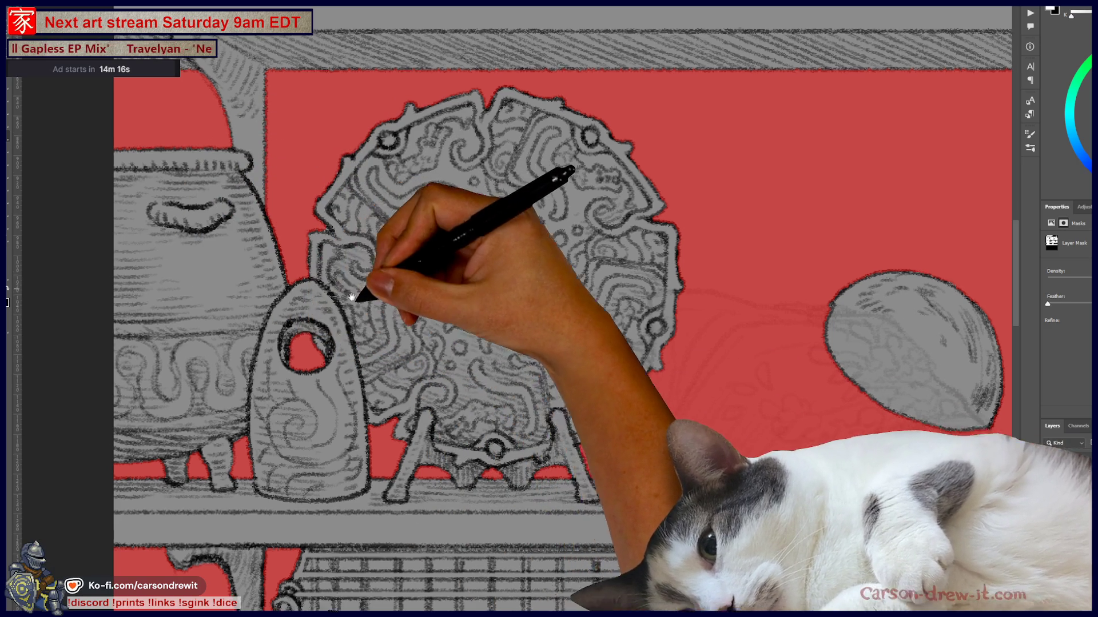
left_click_drag(368, 290, 357, 313)
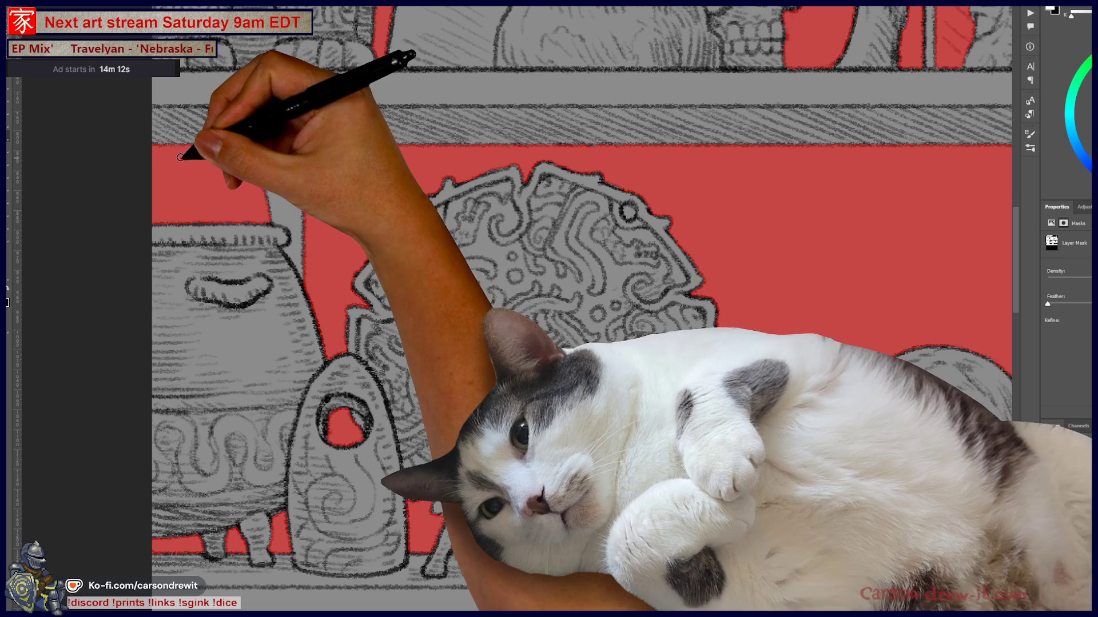
mouse_move(254, 535)
left_mouse_down()
mouse_move(318, 514)
mouse_move(294, 351)
left_mouse_up()
mouse_move(461, 374)
left_mouse_down()
mouse_move(429, 368)
mouse_move(466, 326)
left_mouse_up()
left_click_drag(392, 422, 501, 288)
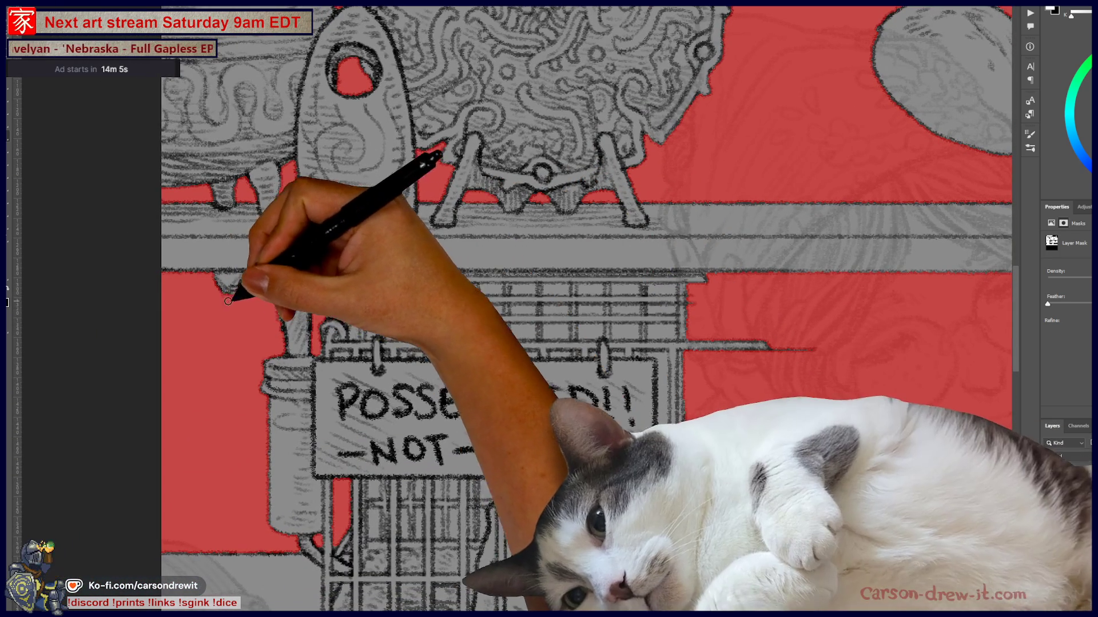
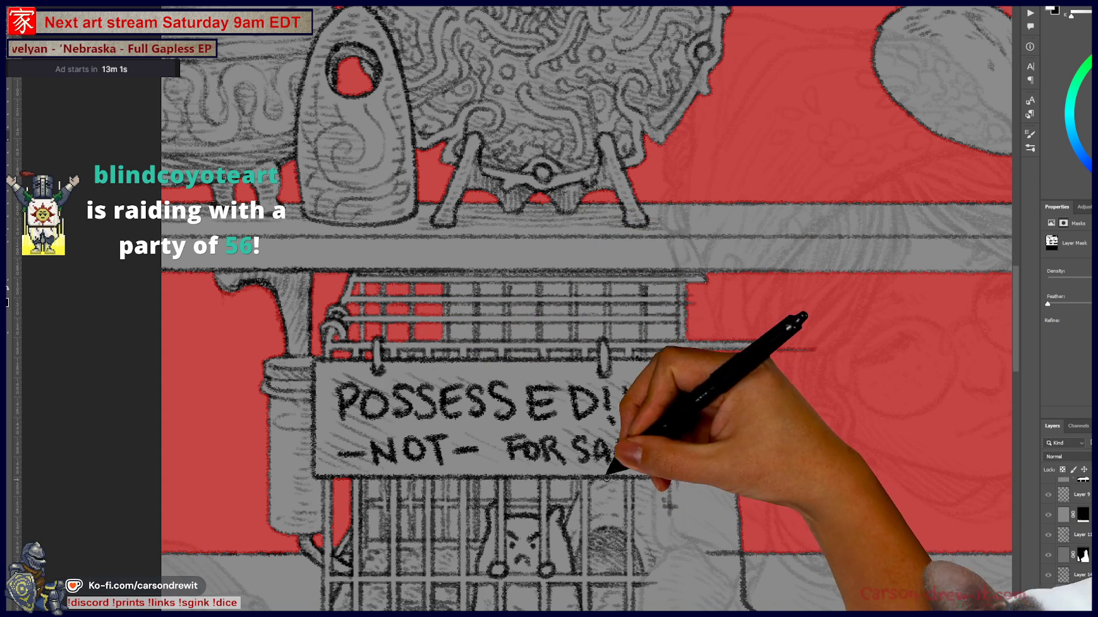
- Mask straight lines along the cage's top bar and the sign's top and bottom edges, plus a strip inside the cage
left_click_drag(486, 534, 433, 438)
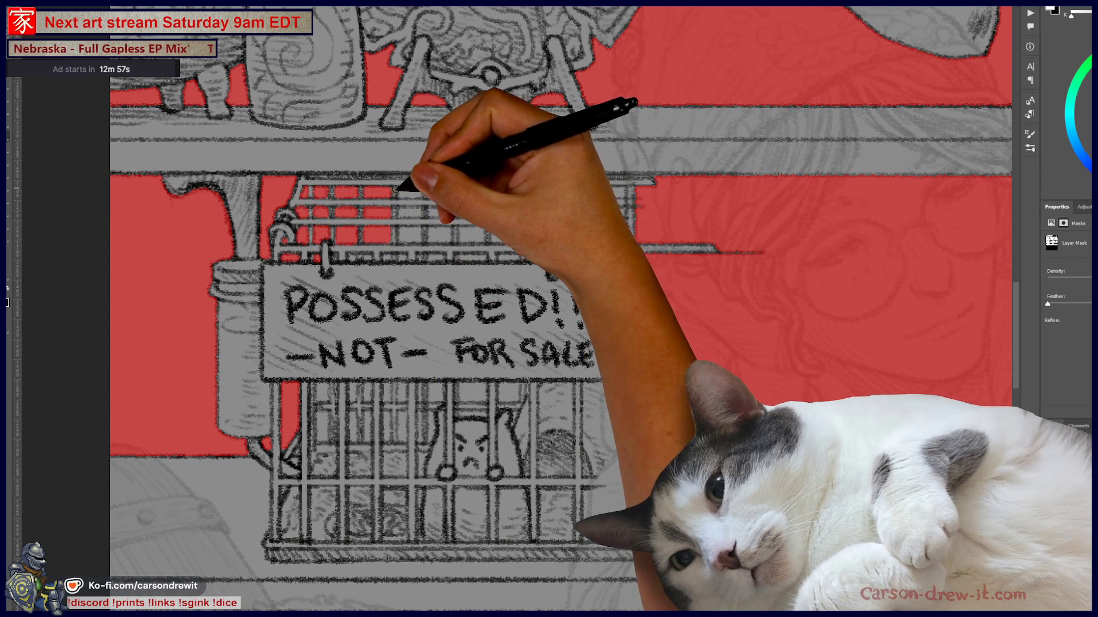
left_click(550, 190, "shift")
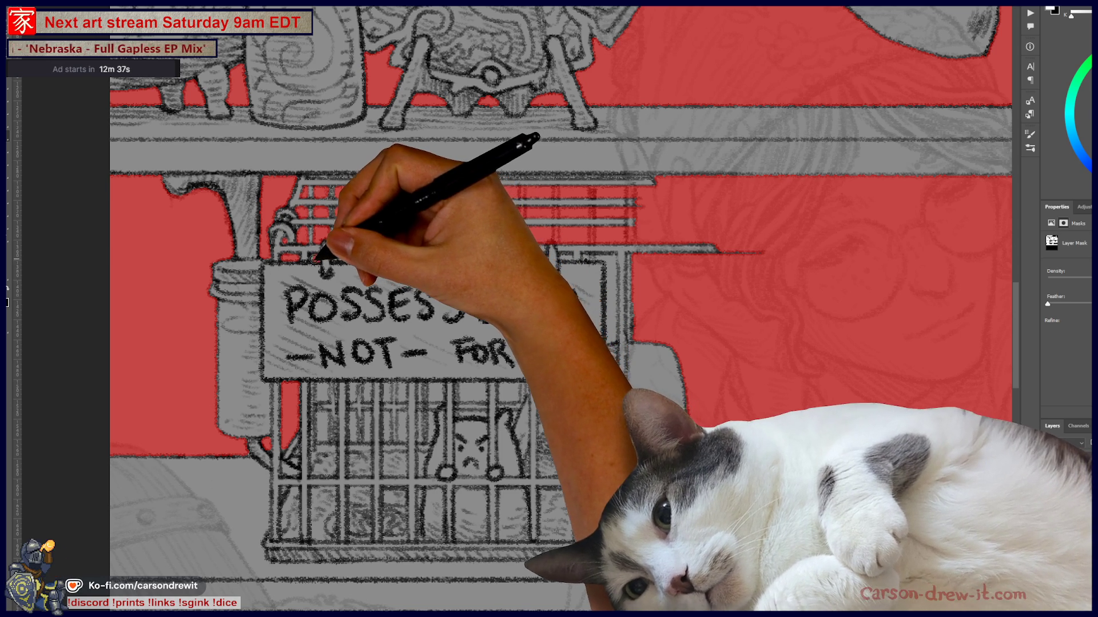
left_click(446, 266, "shift")
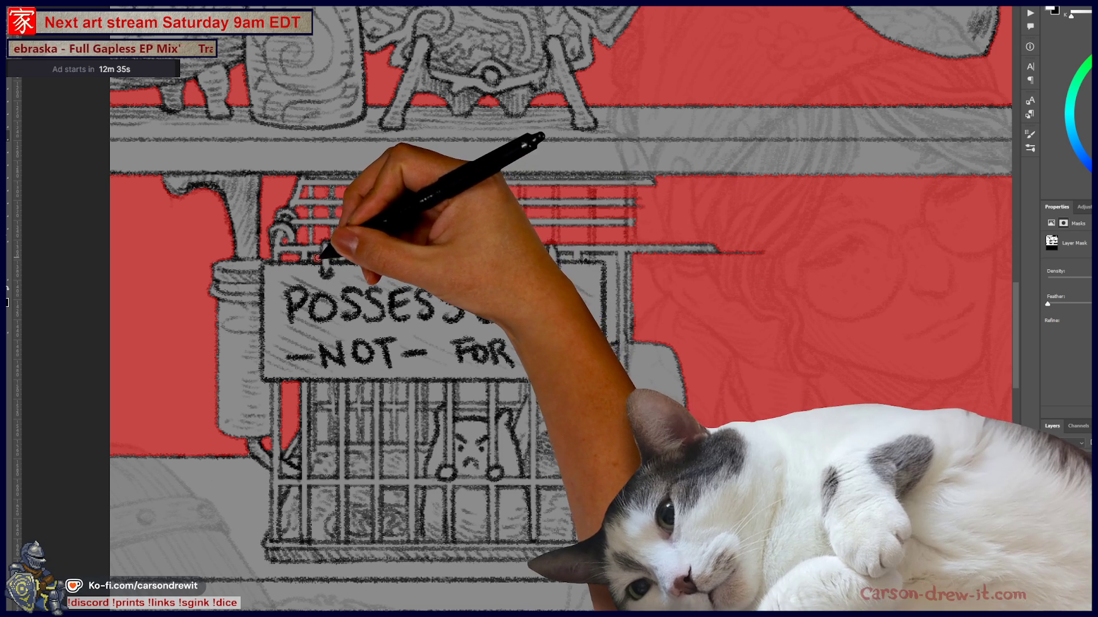
left_click(519, 271, "shift")
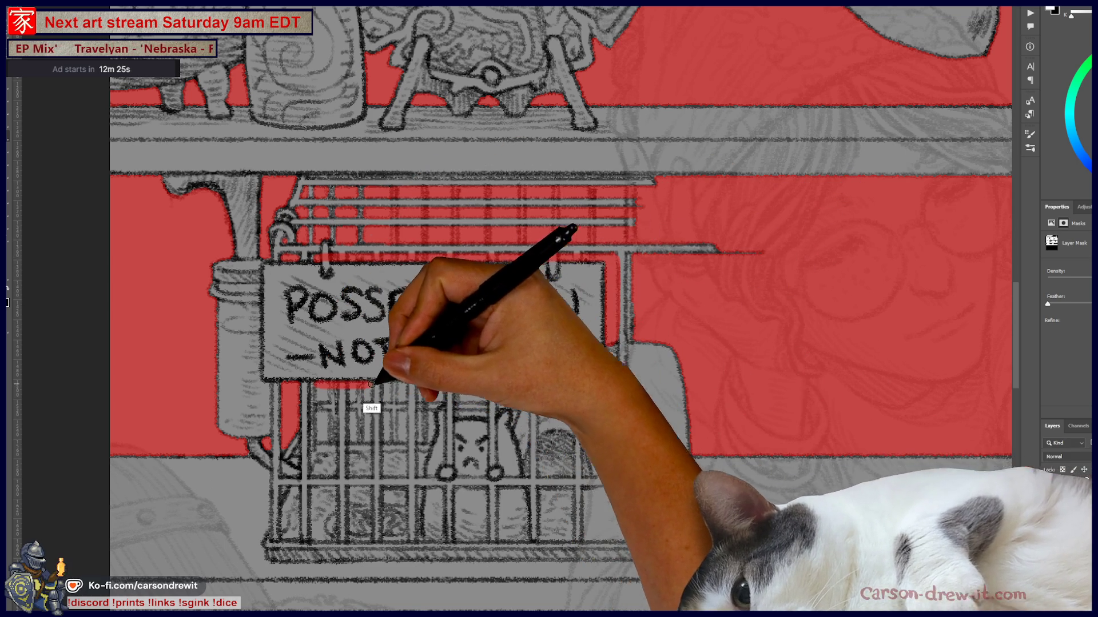
left_click(516, 384, "shift")
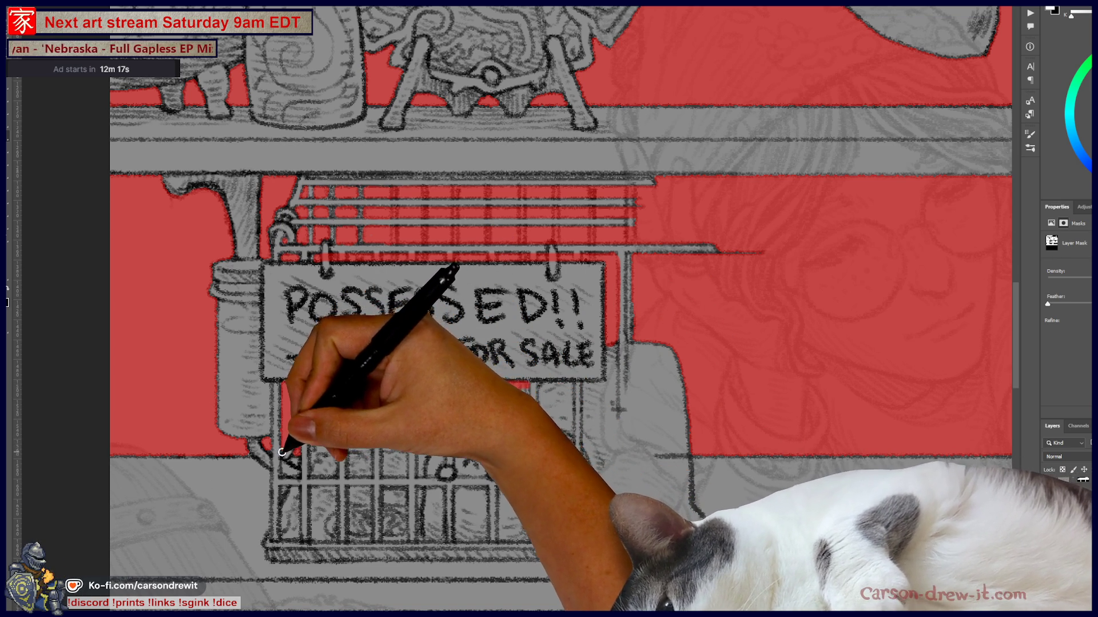
key("ctrl")
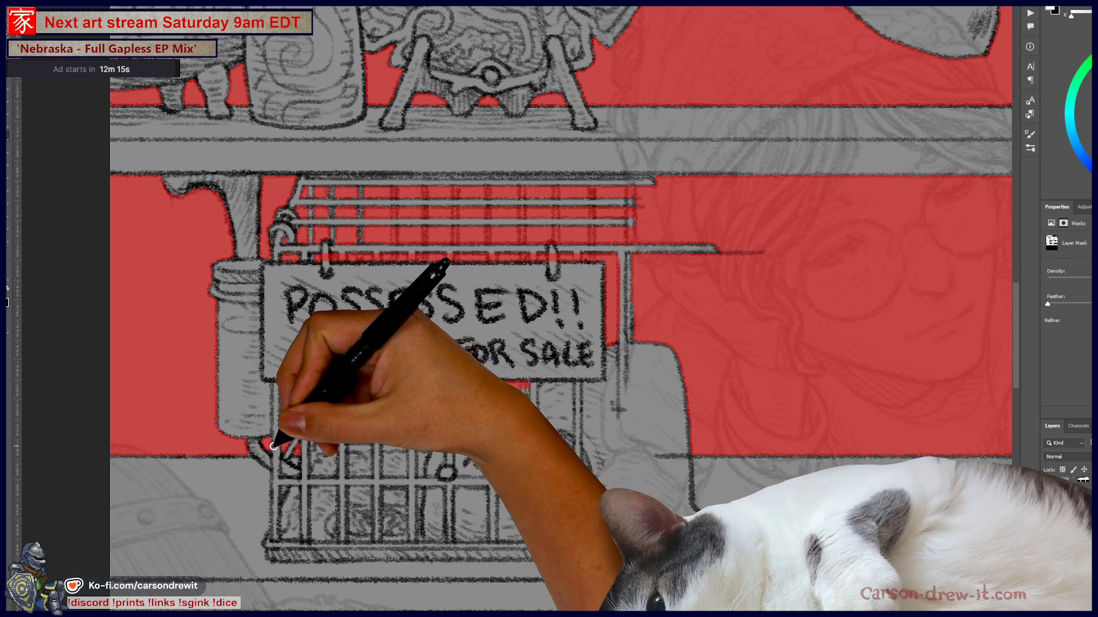
left_click_drag(294, 393, 330, 436)
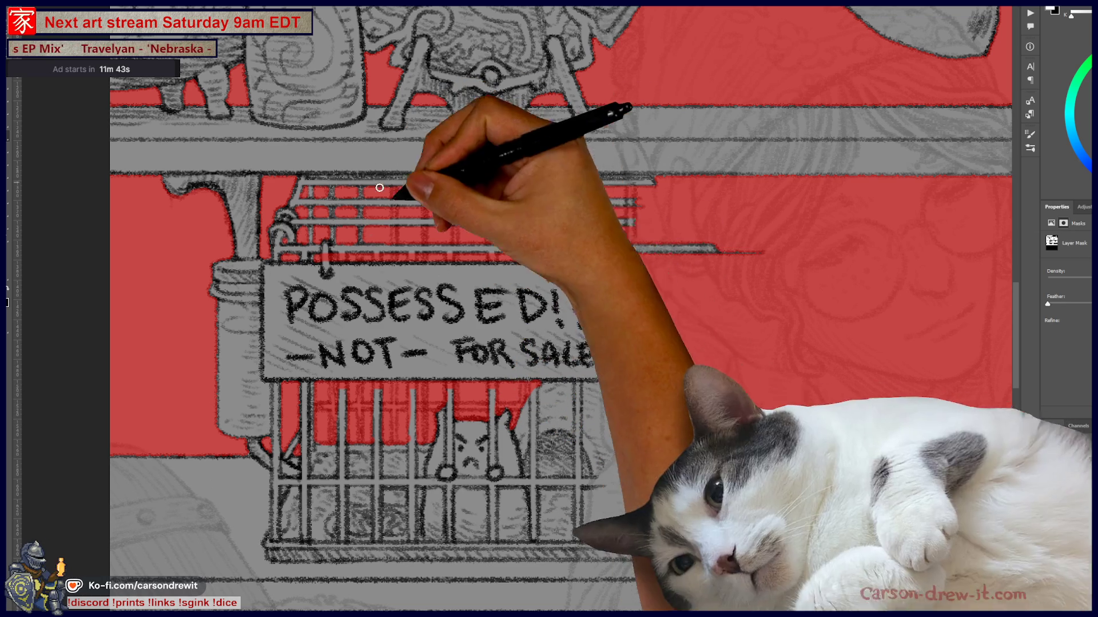
- Re-centre the view on the sign and cage and touch up the mask along the cage rails
mouse_move(534, 365)
left_mouse_down()
mouse_move(560, 341)
mouse_move(522, 304)
mouse_move(508, 361)
mouse_move(633, 397)
mouse_move(600, 416)
mouse_move(637, 431)
left_mouse_up()
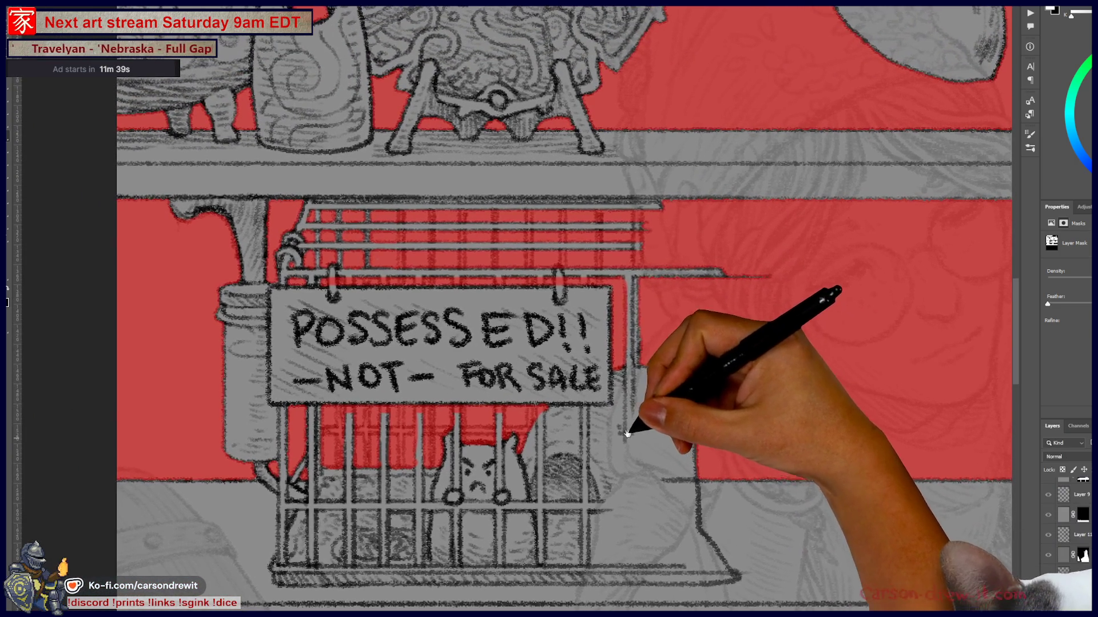
left_click_drag(458, 265, 505, 277)
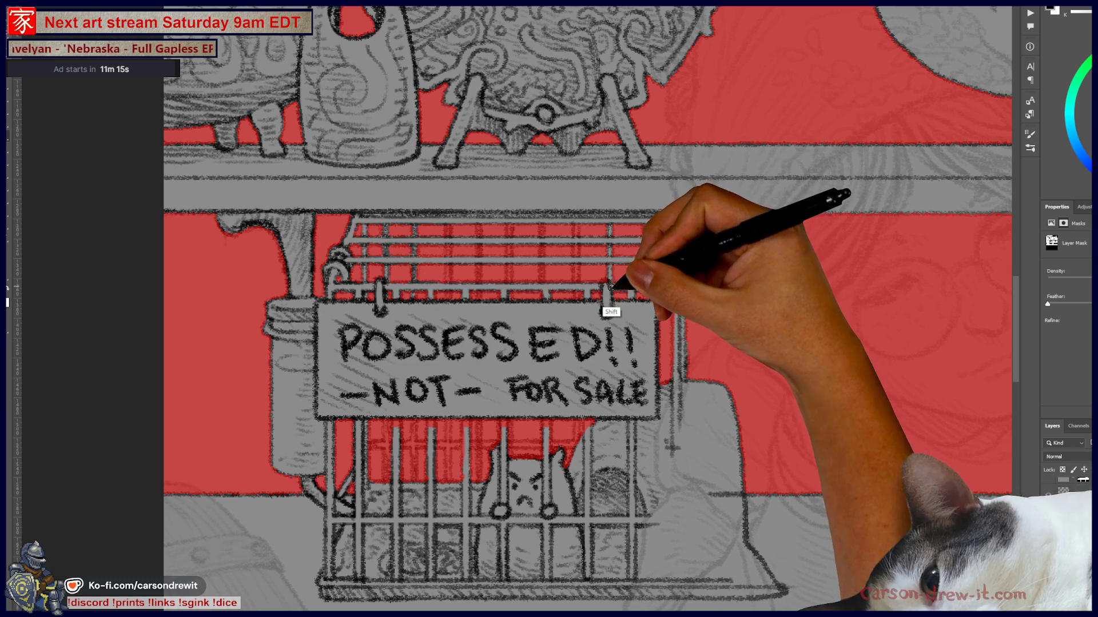
key("shift")
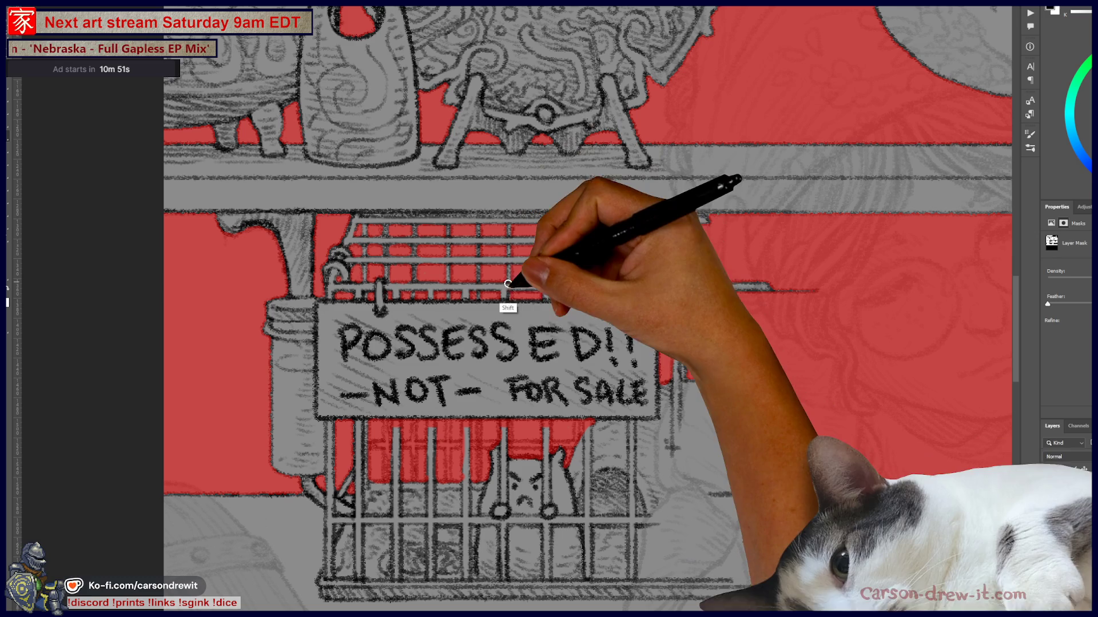
key("shift")
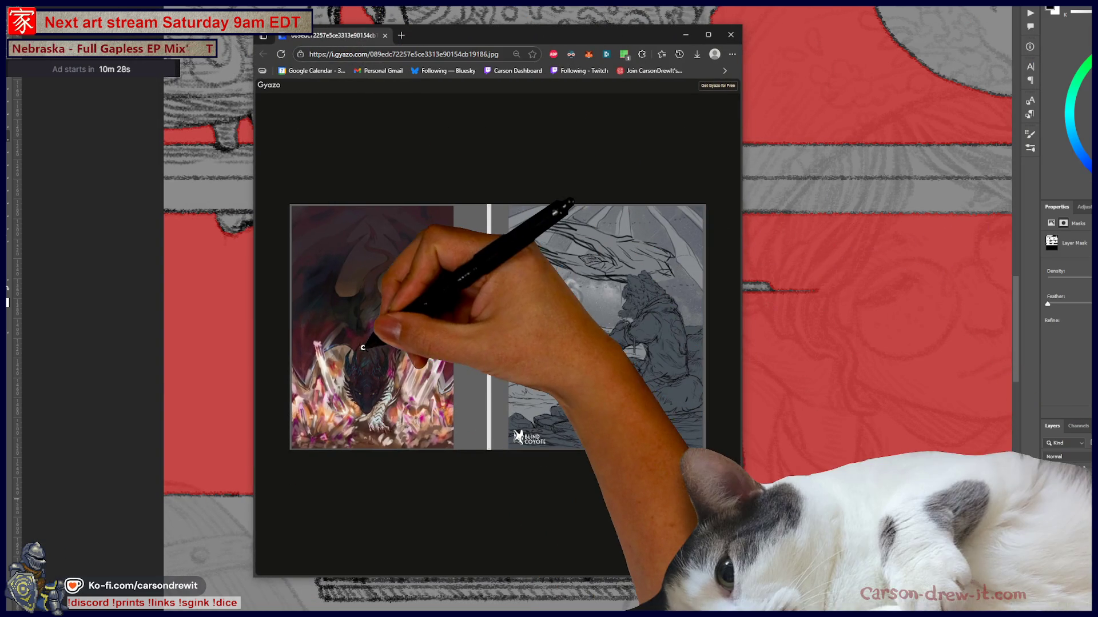
- Open the shared Gyazo image in its own tab at full size
left_click(374, 353)
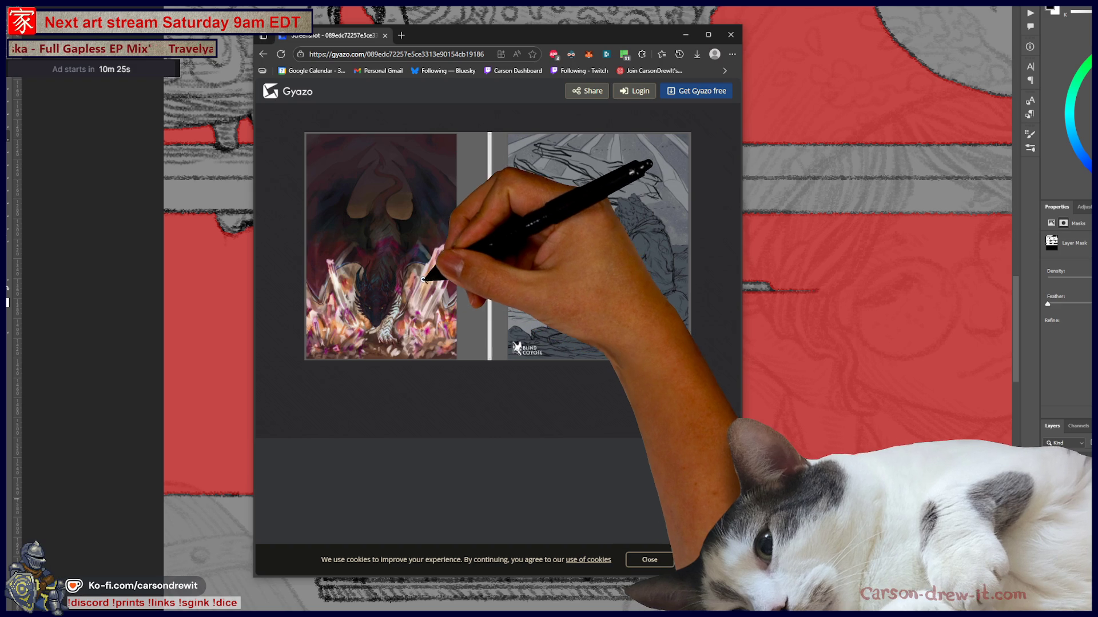
right_click(401, 303)
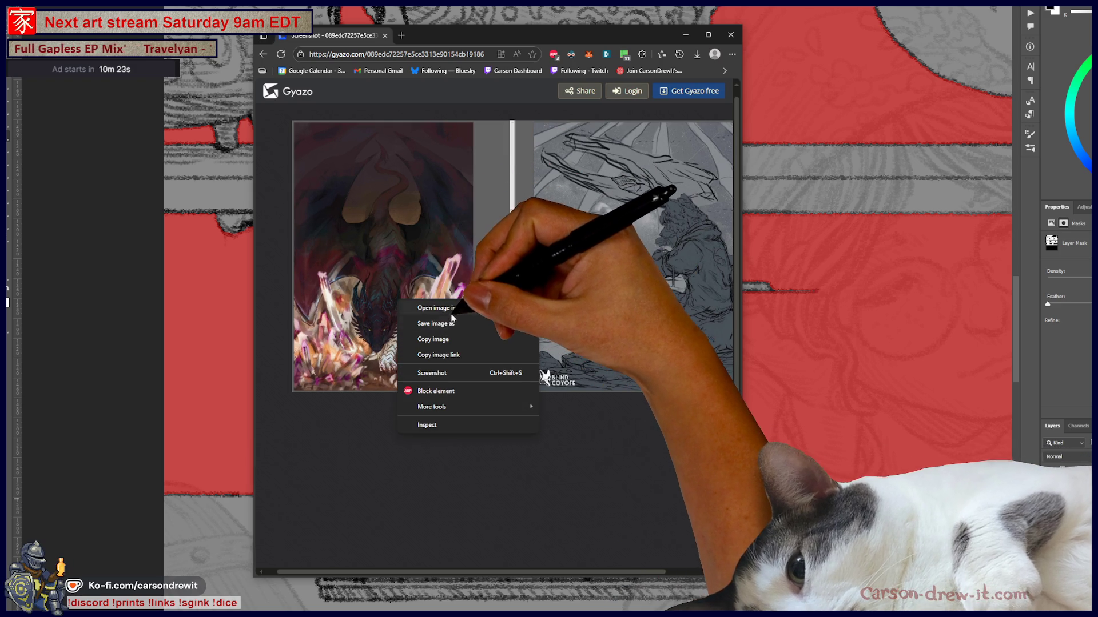
left_click(451, 309)
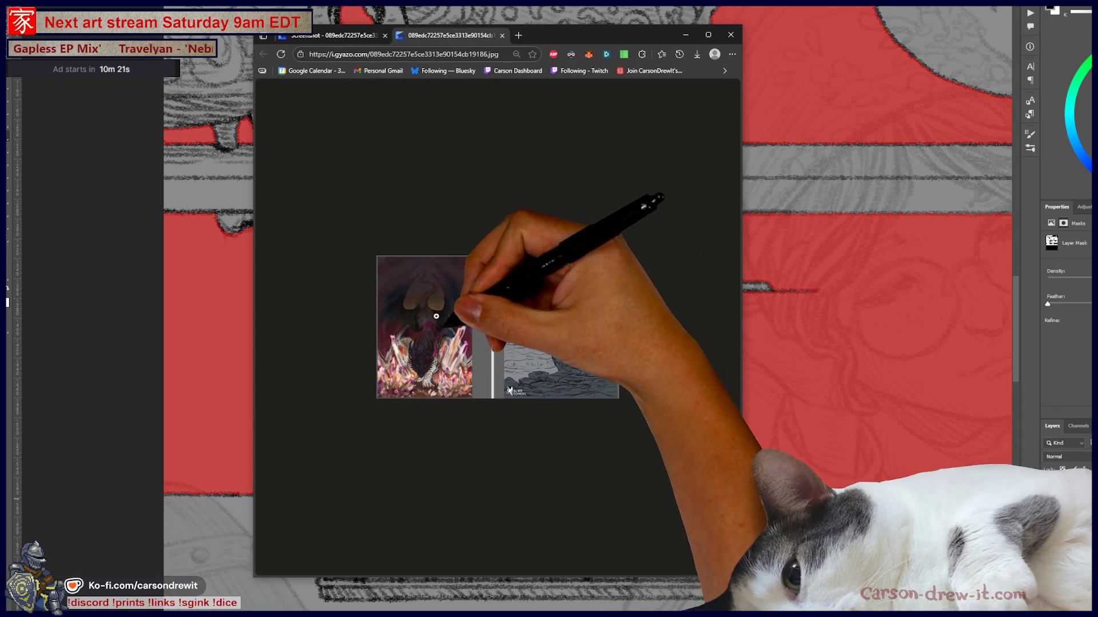
left_click(389, 326)
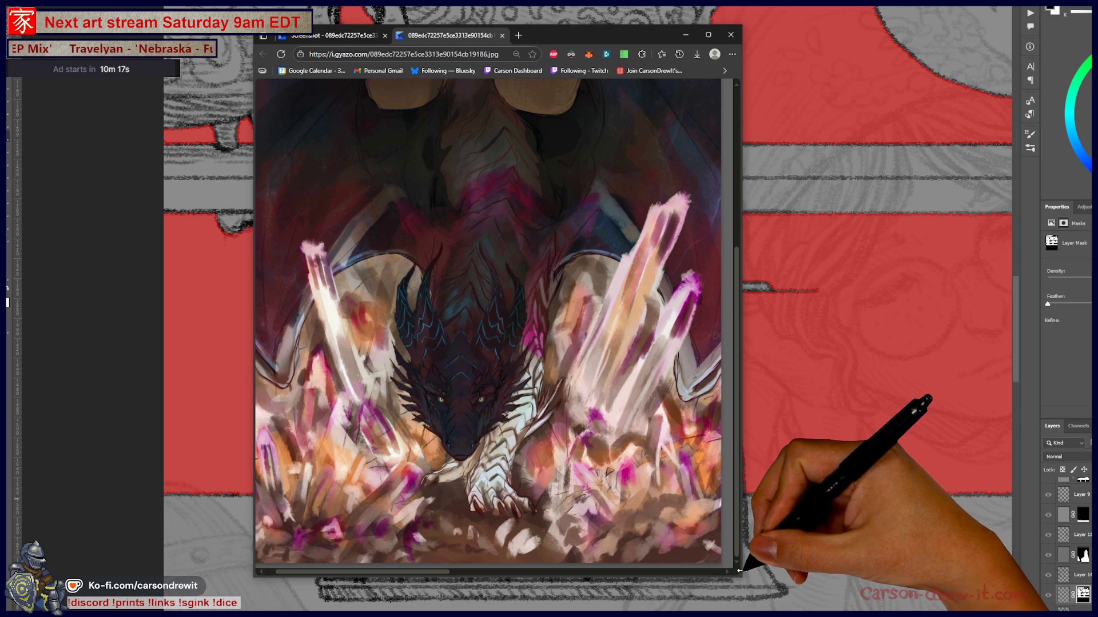
- Enlarge the browser window, set page zoom to 100% and pan across the dragon painting
left_click_drag(739, 580, 944, 601)
key("ctrl+plus")
key("ctrl+plus")
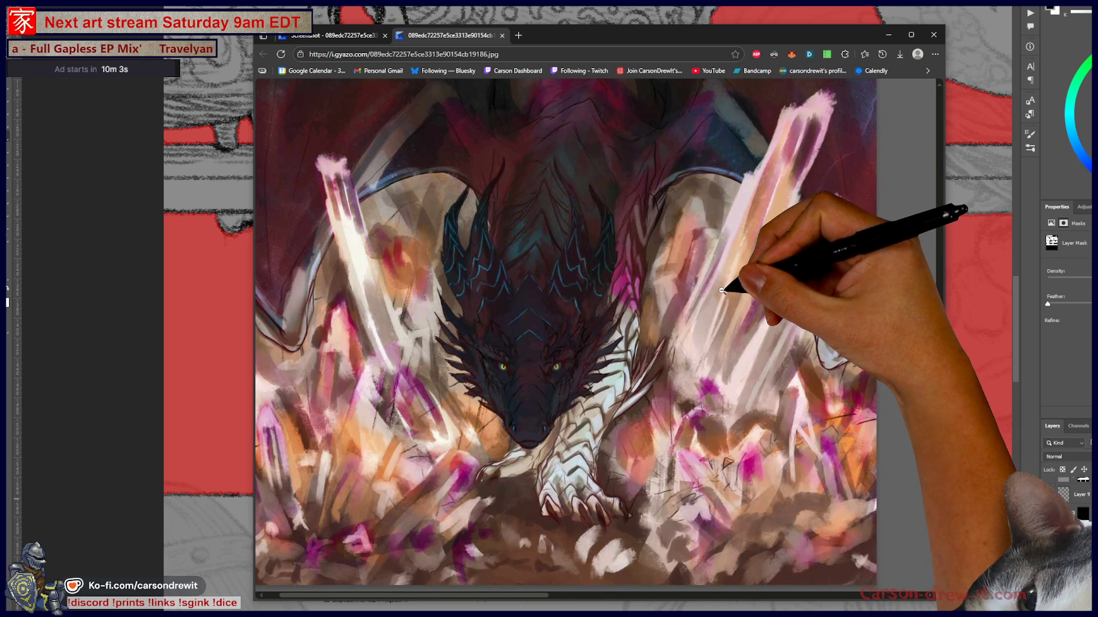
scroll(689, 298, "up", 3)
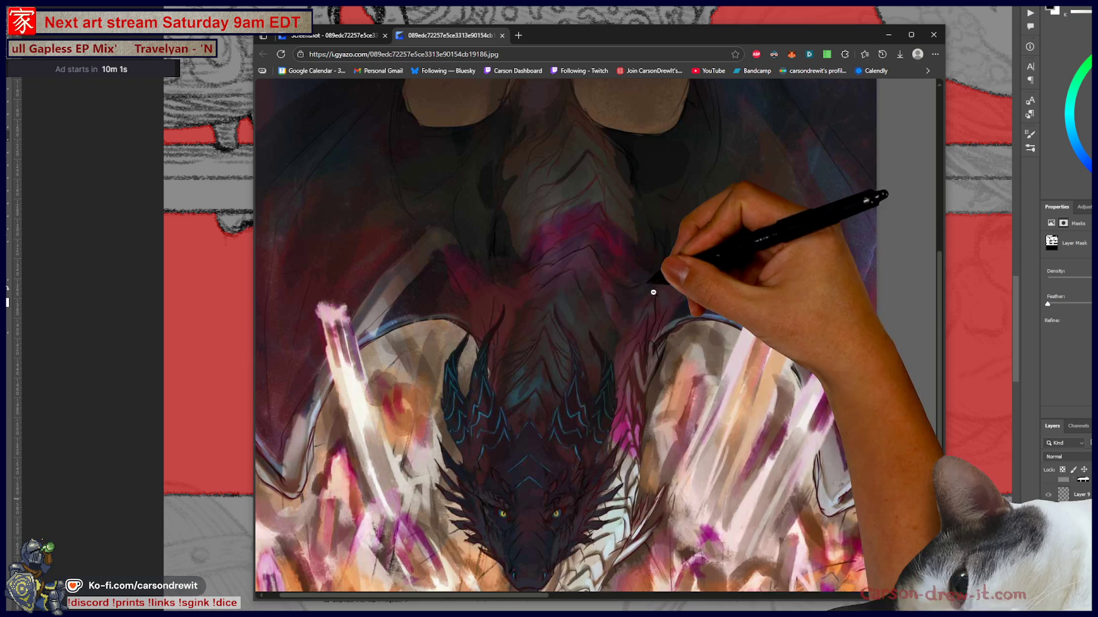
scroll(696, 417, "right", 5)
scroll(696, 420, "right", 10)
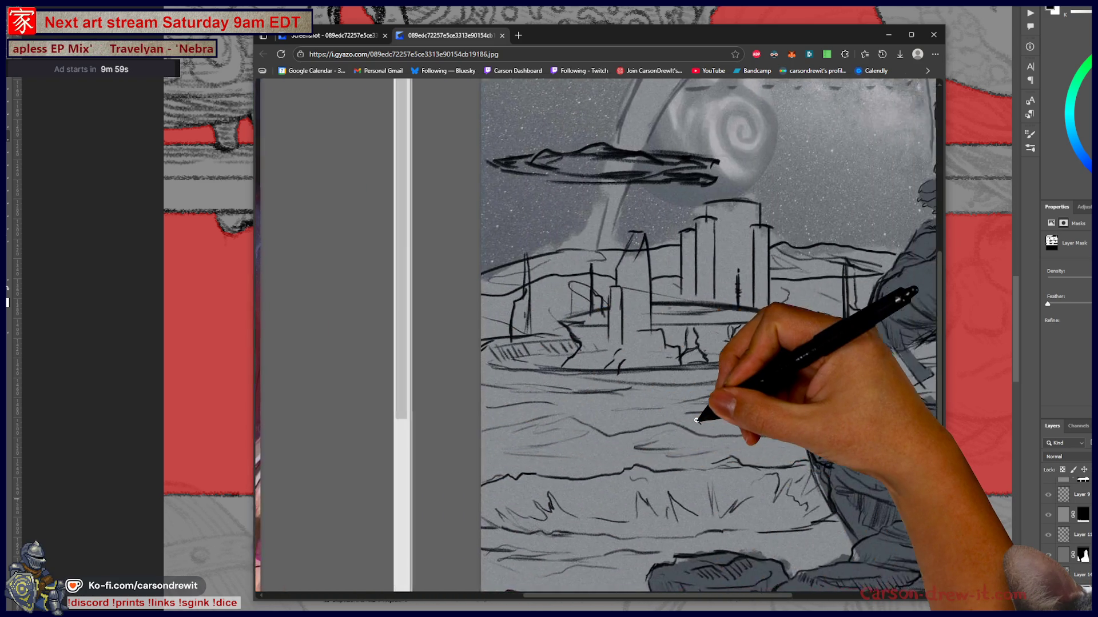
scroll(696, 423, "up", 2)
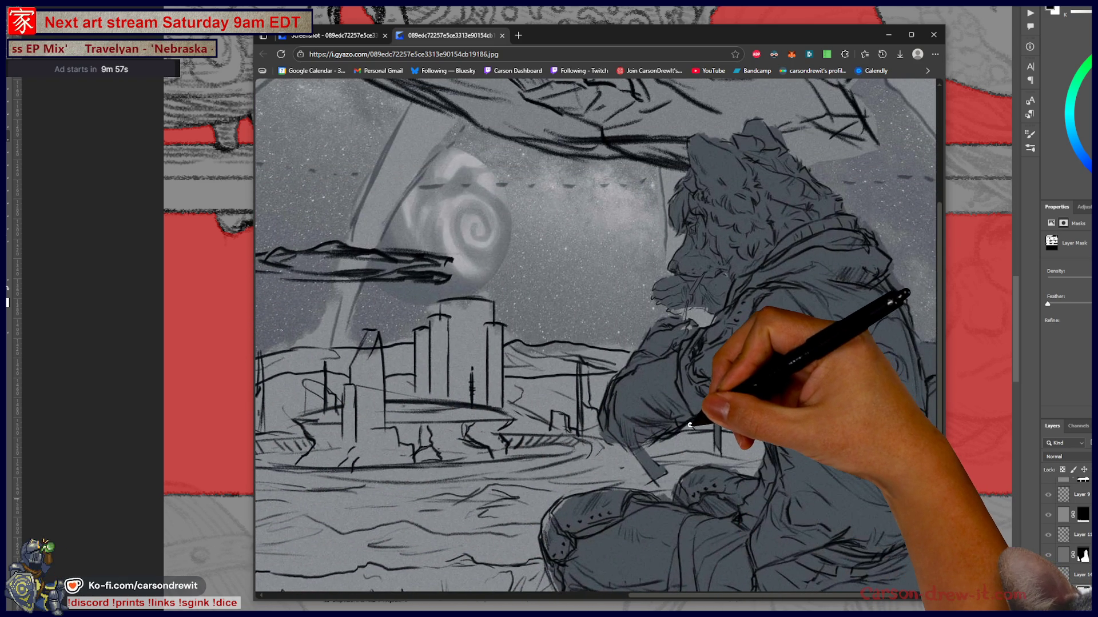
scroll(690, 424, "down", 3, "ctrl")
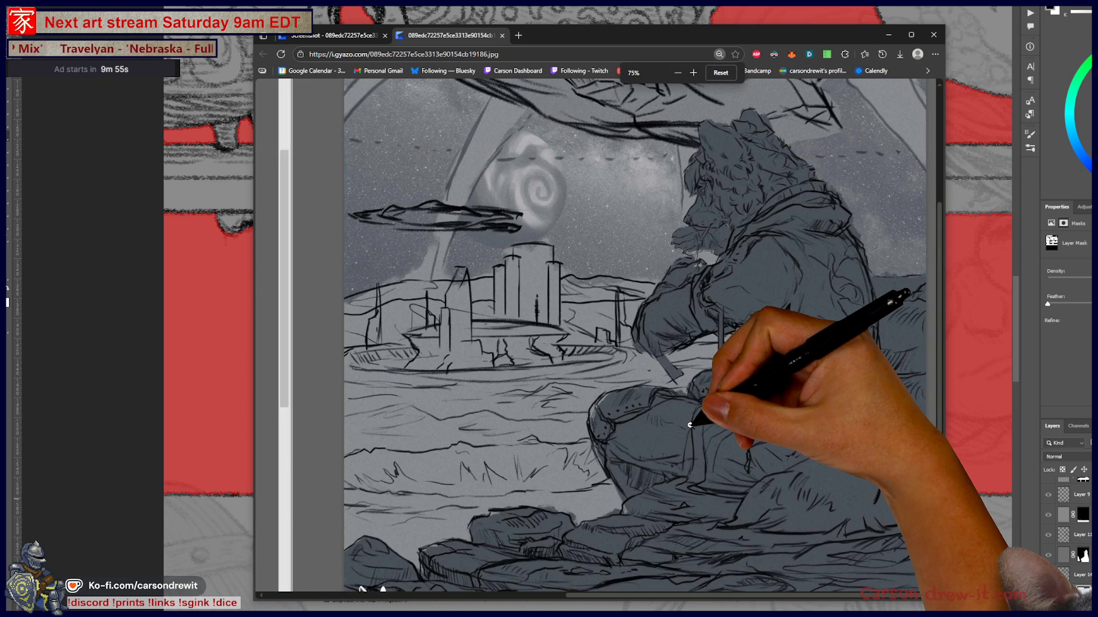
scroll(800, 480, "up", 3)
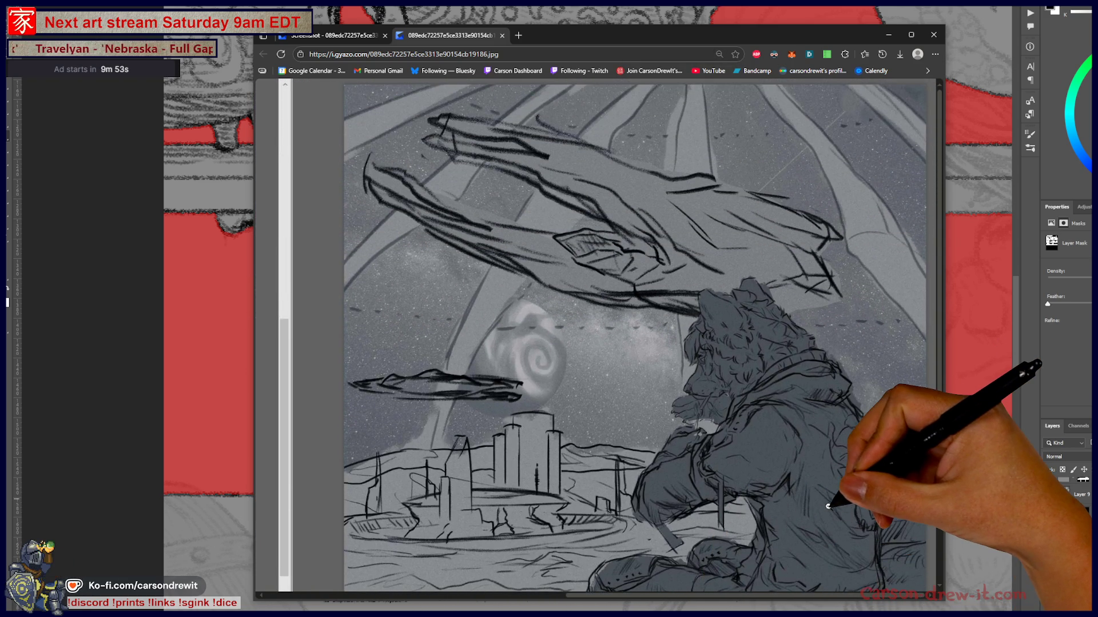
scroll(835, 497, "down", 3)
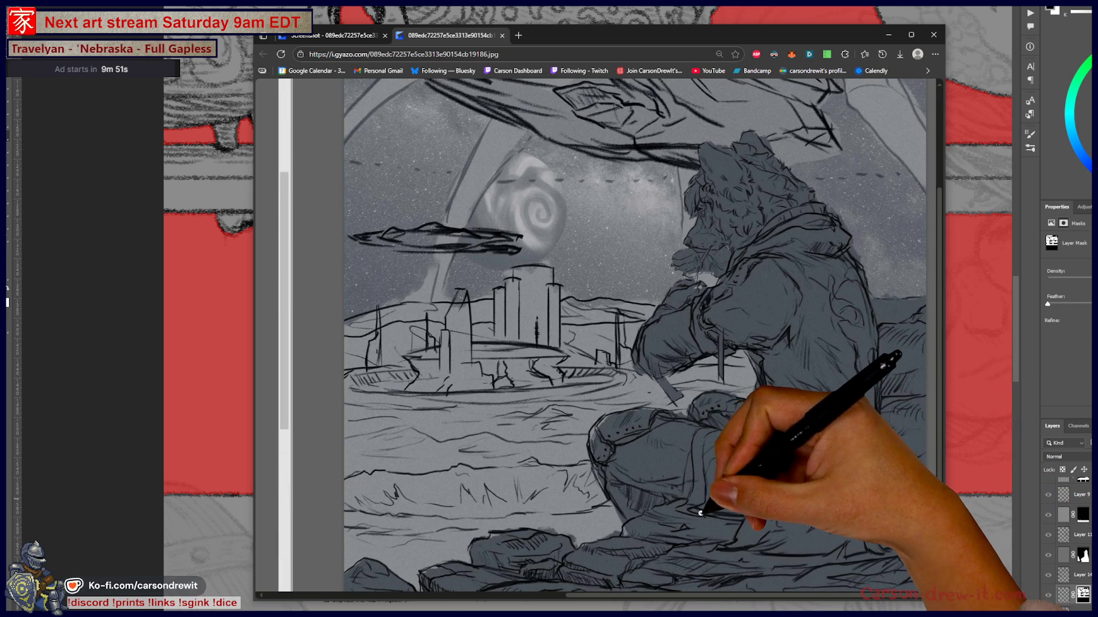
scroll(689, 511, "up", 1)
scroll(687, 513, "up", 2)
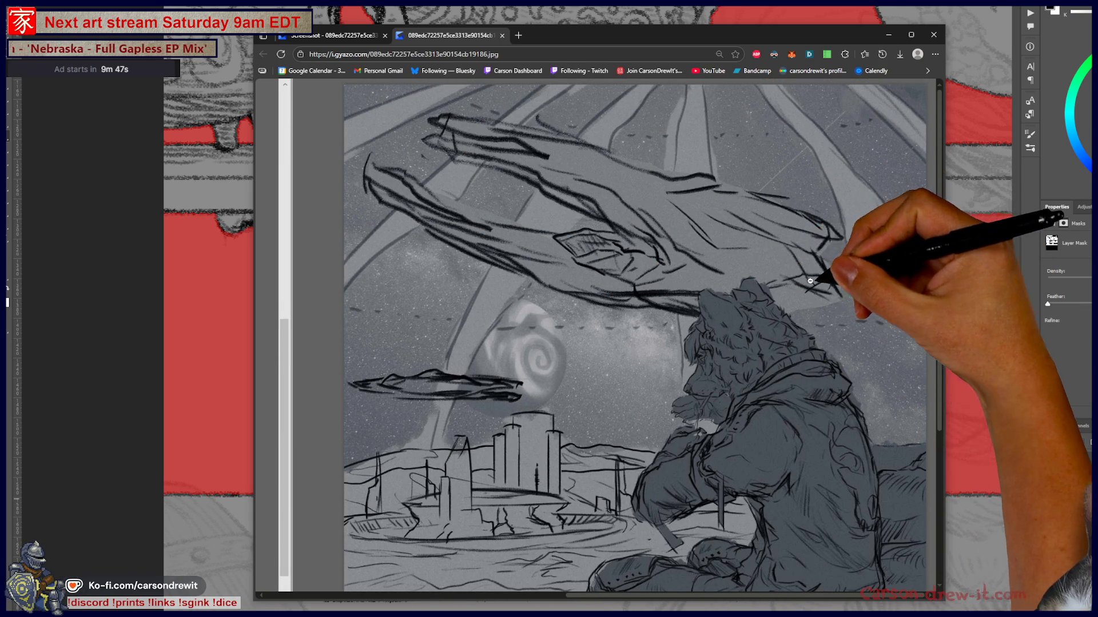
scroll(757, 274, "down", 4)
- Zoom the page out to 50% to see the dragon and city sketch together
key("ctrl+minus")
key("ctrl+minus")
key("ctrl+minus")
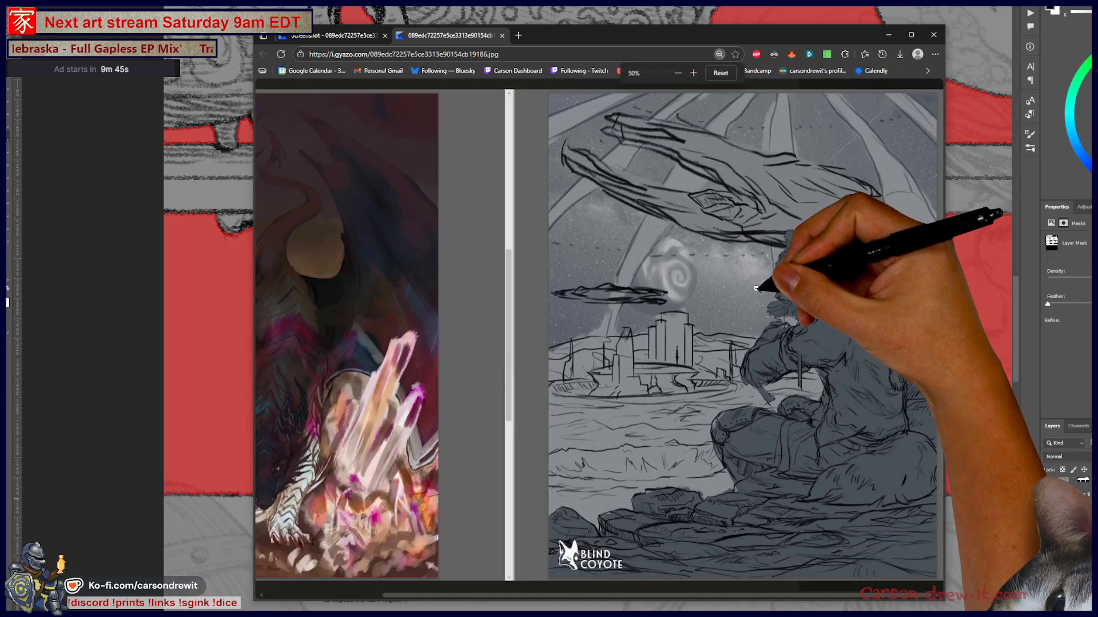
left_click(840, 360)
scroll(833, 366, "right", 5)
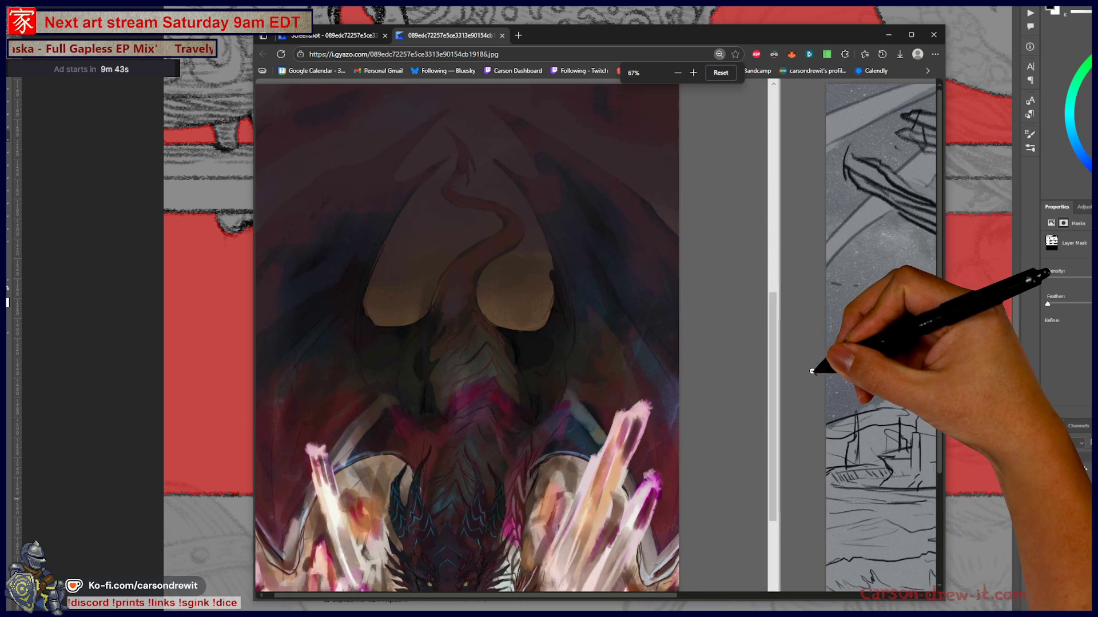
key("ctrl+minus")
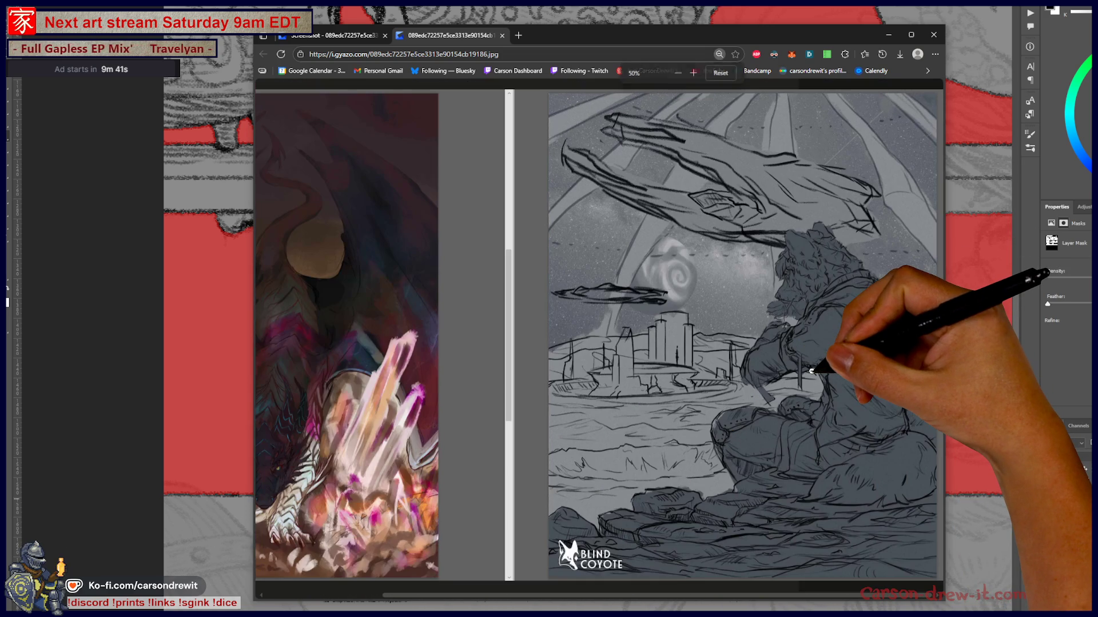
scroll(812, 371, "left", 4)
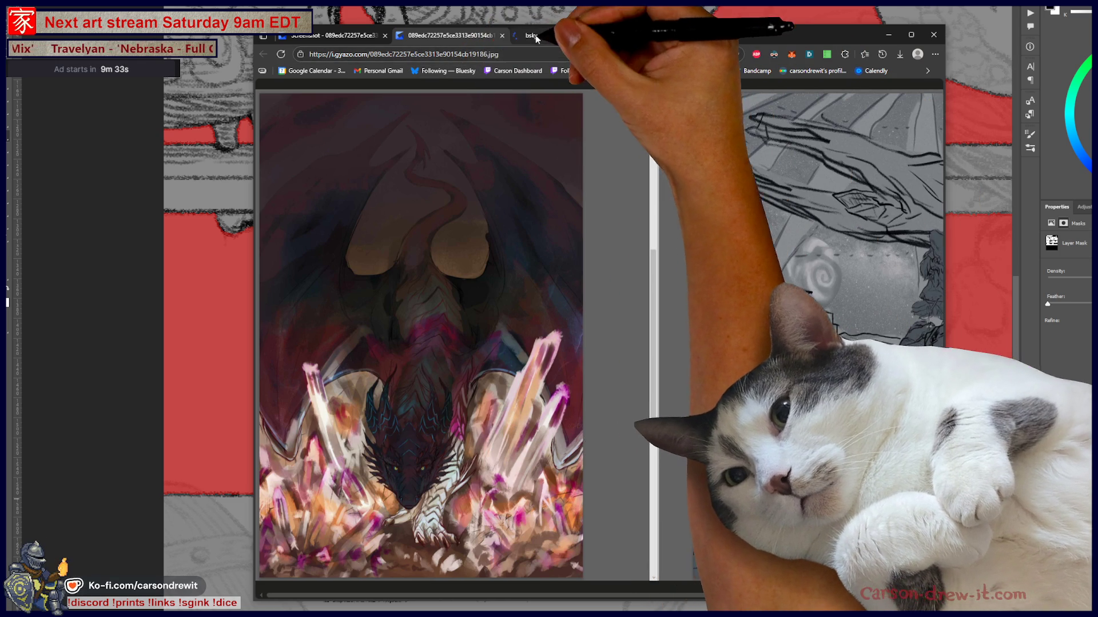
- Search 'blind' on Bluesky's Explore page and open the illustrator's profile
left_click(449, 70)
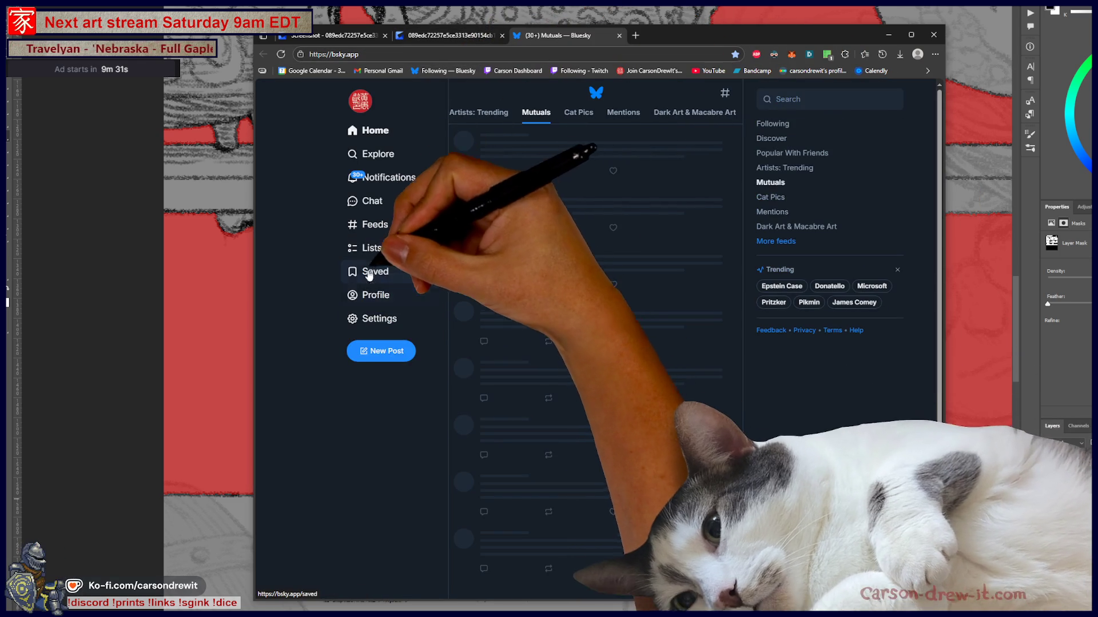
left_click(368, 156)
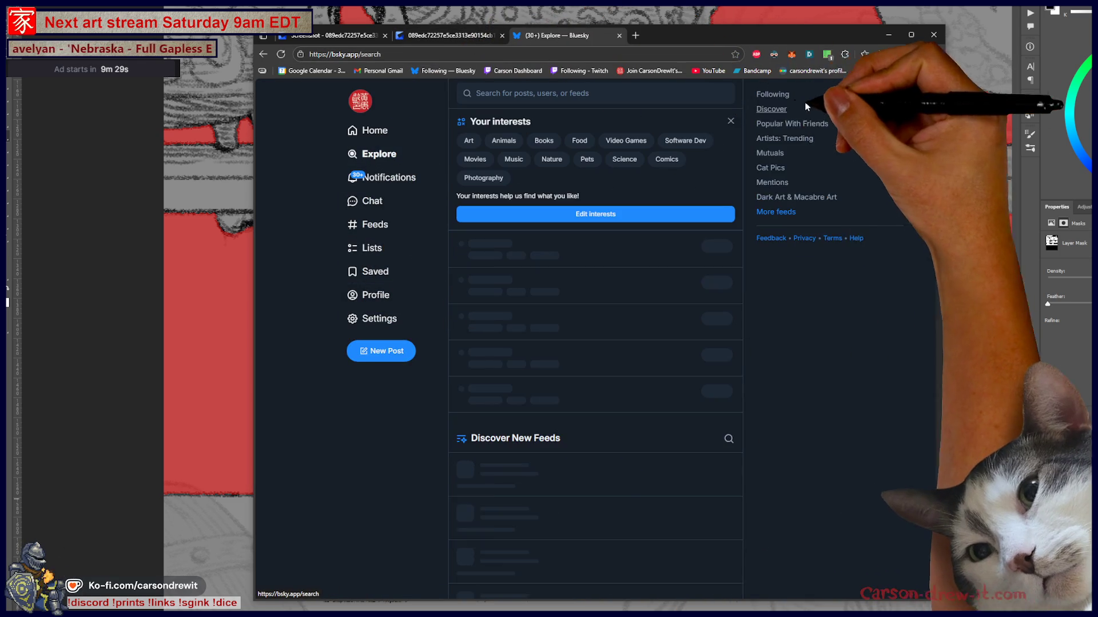
left_click(655, 93)
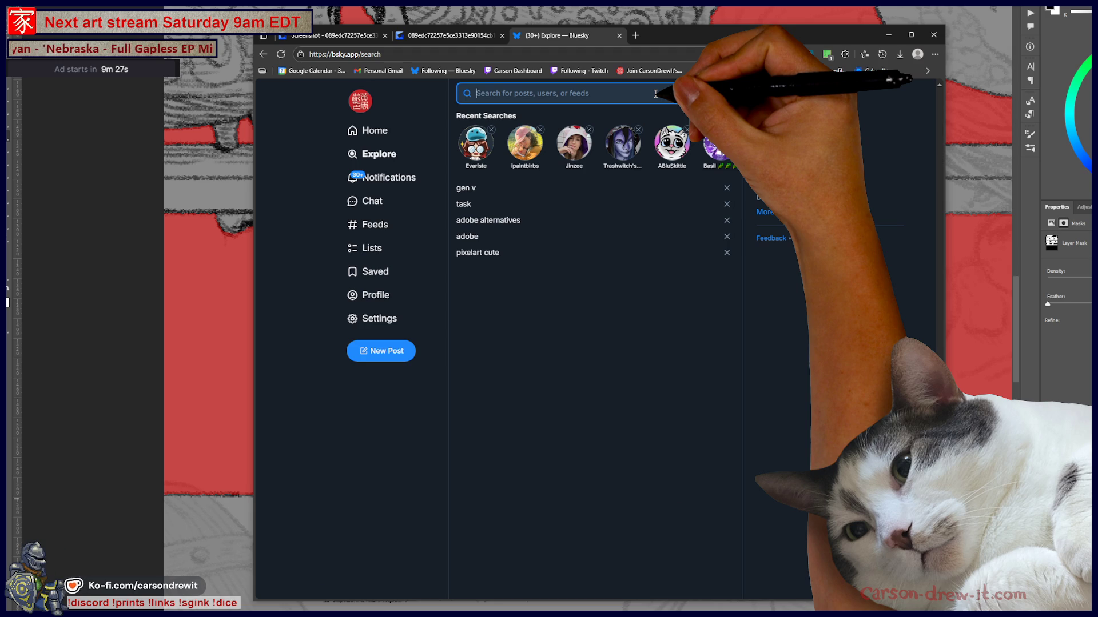
type("blind")
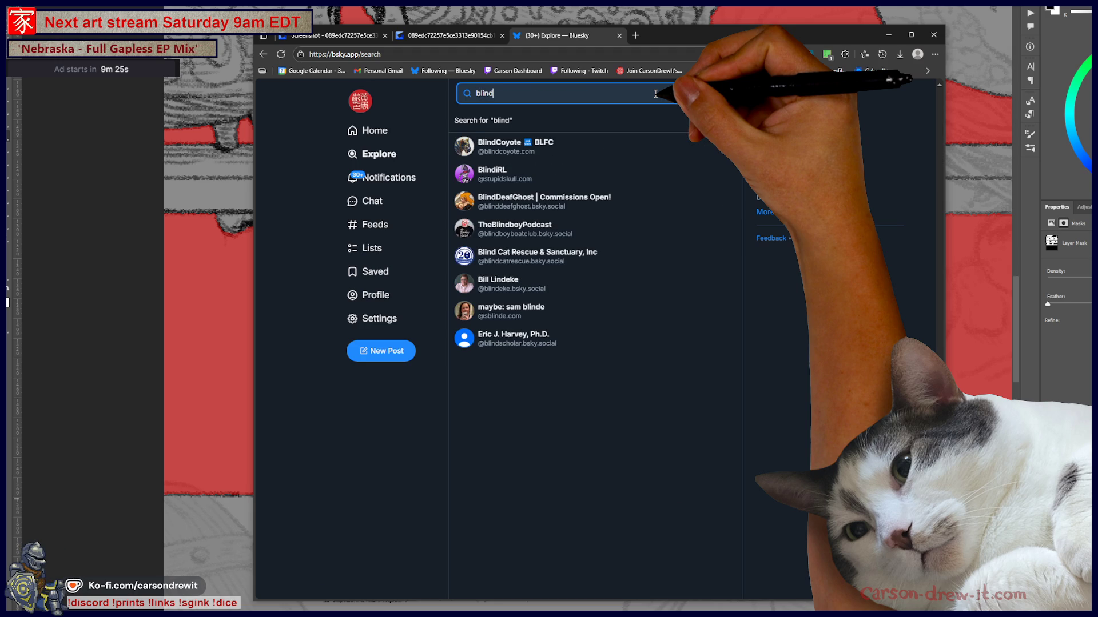
left_click(500, 145)
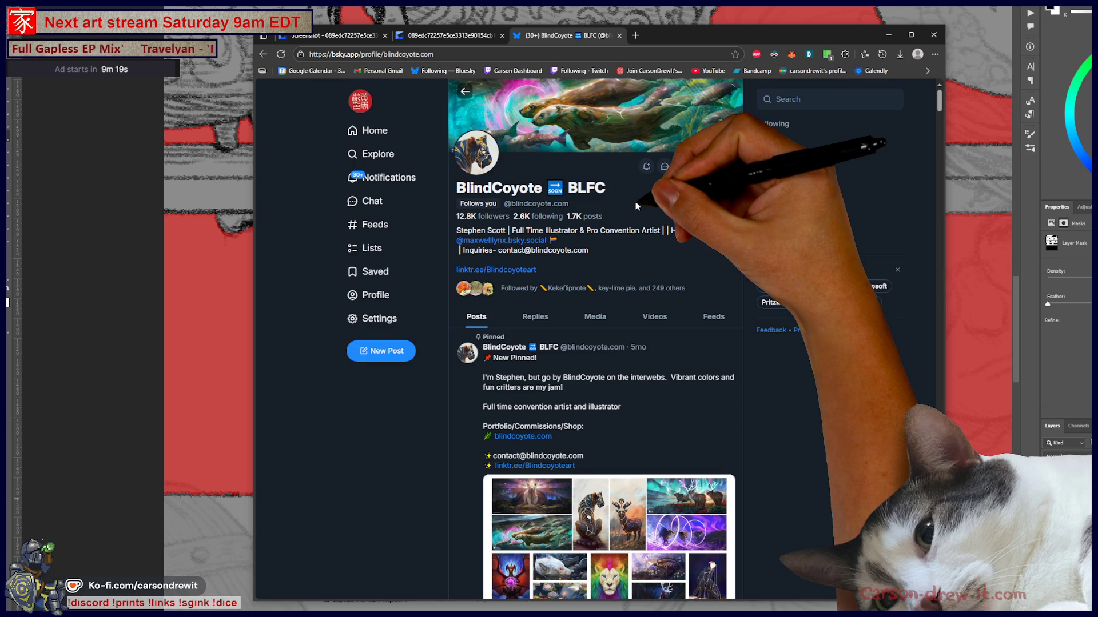
- Open the pinned portfolio collage in a new tab and view it at actual size
scroll(629, 194, "down", 5)
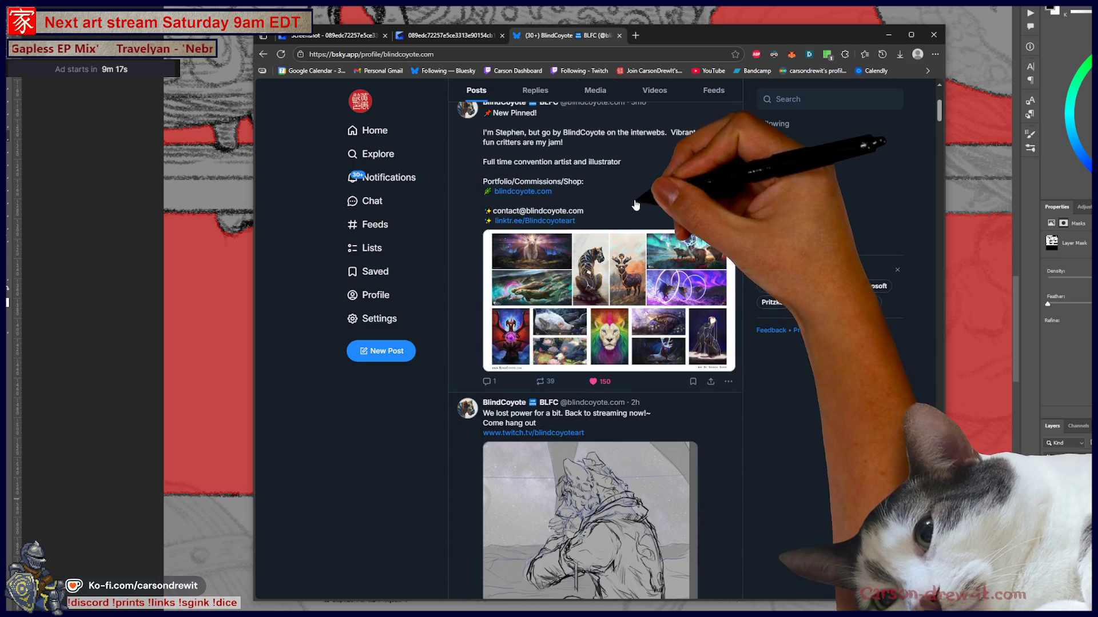
scroll(642, 216, "down", 3)
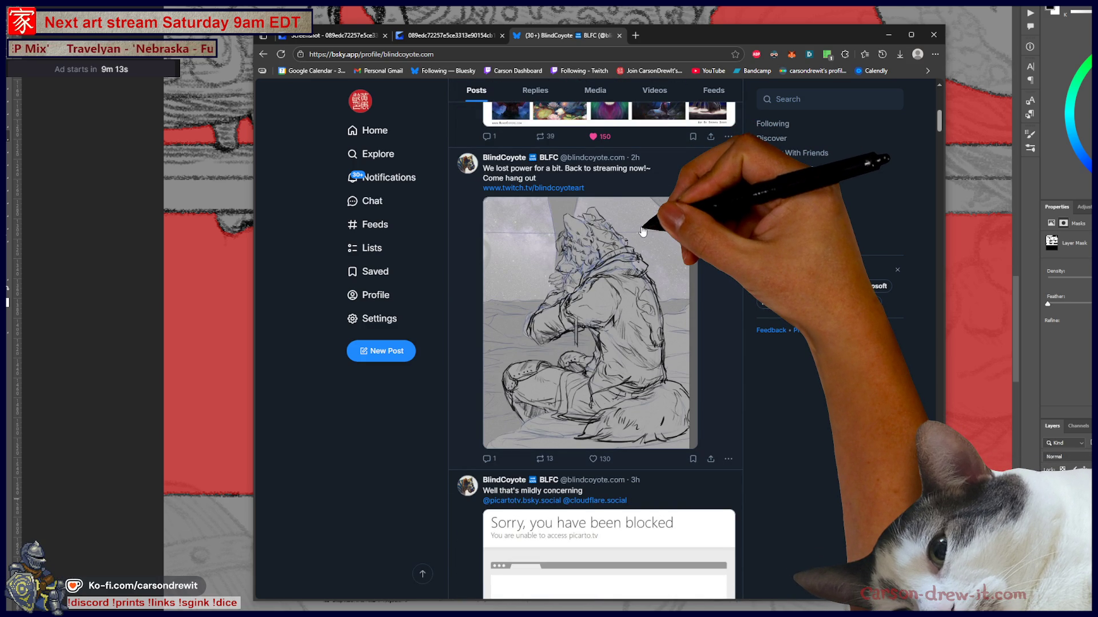
scroll(642, 240, "down", 3)
scroll(645, 242, "up", 5)
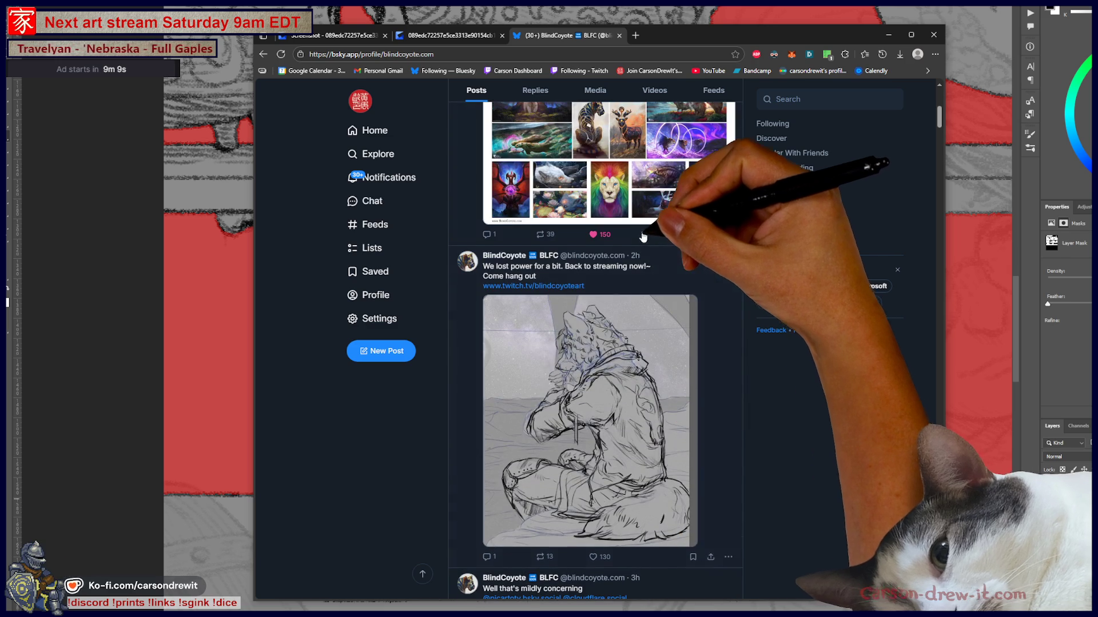
scroll(661, 257, "up", 1)
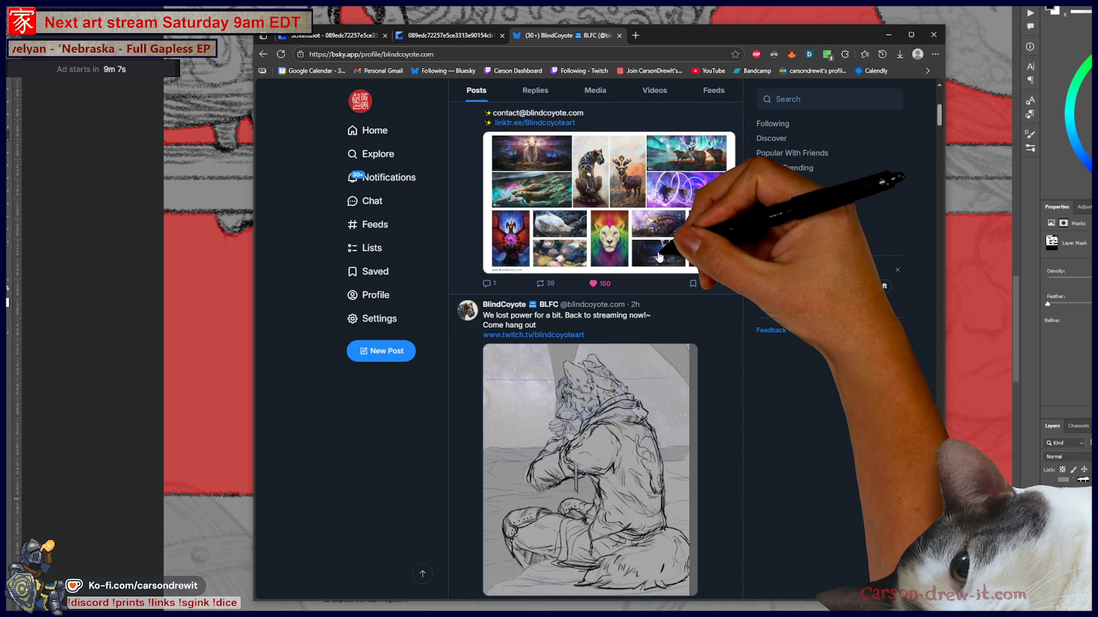
left_click(660, 257)
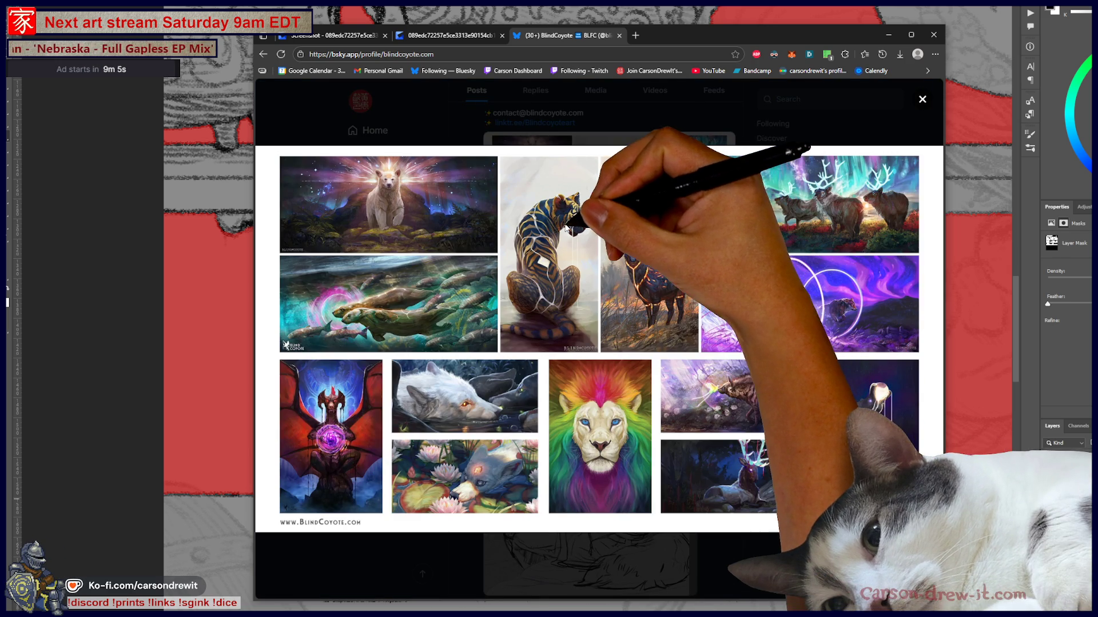
right_click(540, 241)
left_click(620, 262)
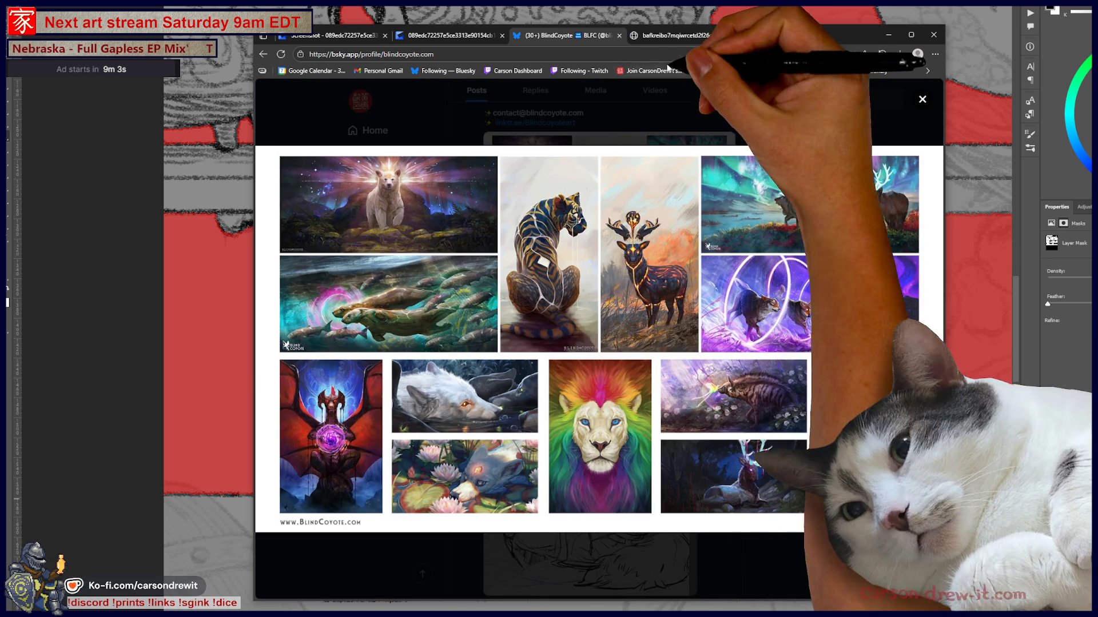
left_click(682, 41)
left_click(566, 223)
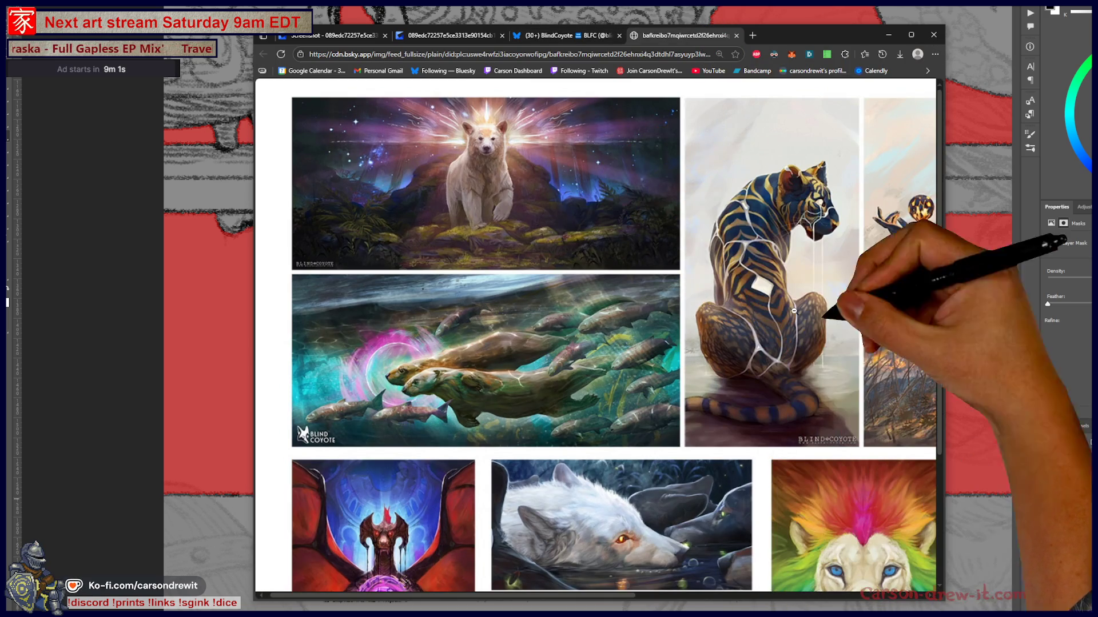
scroll(833, 353, "right", 5)
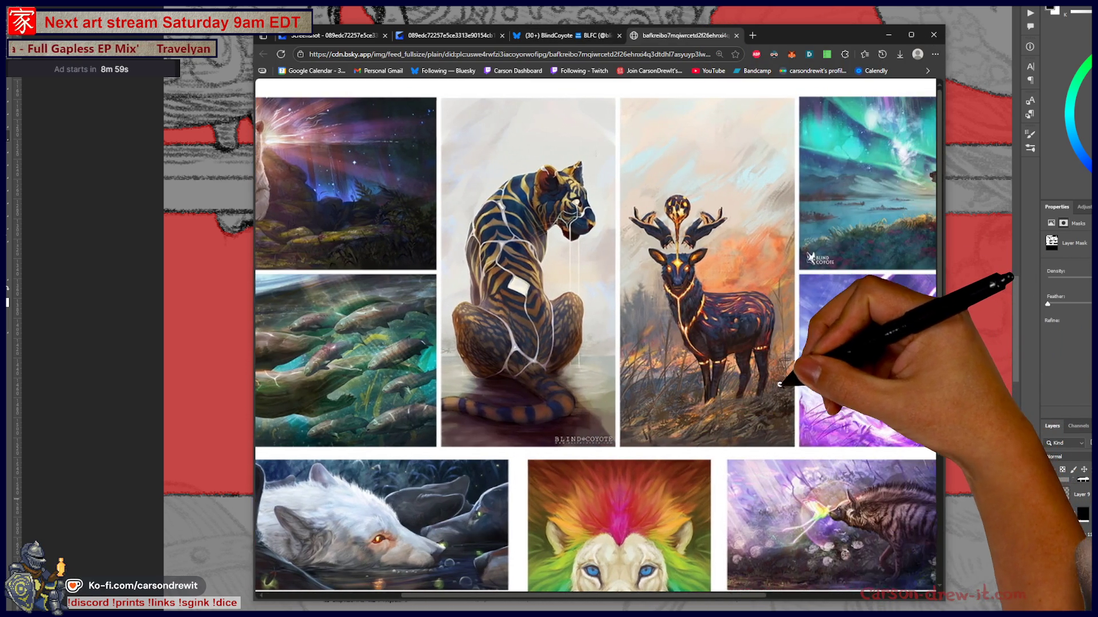
scroll(777, 389, "down", 2)
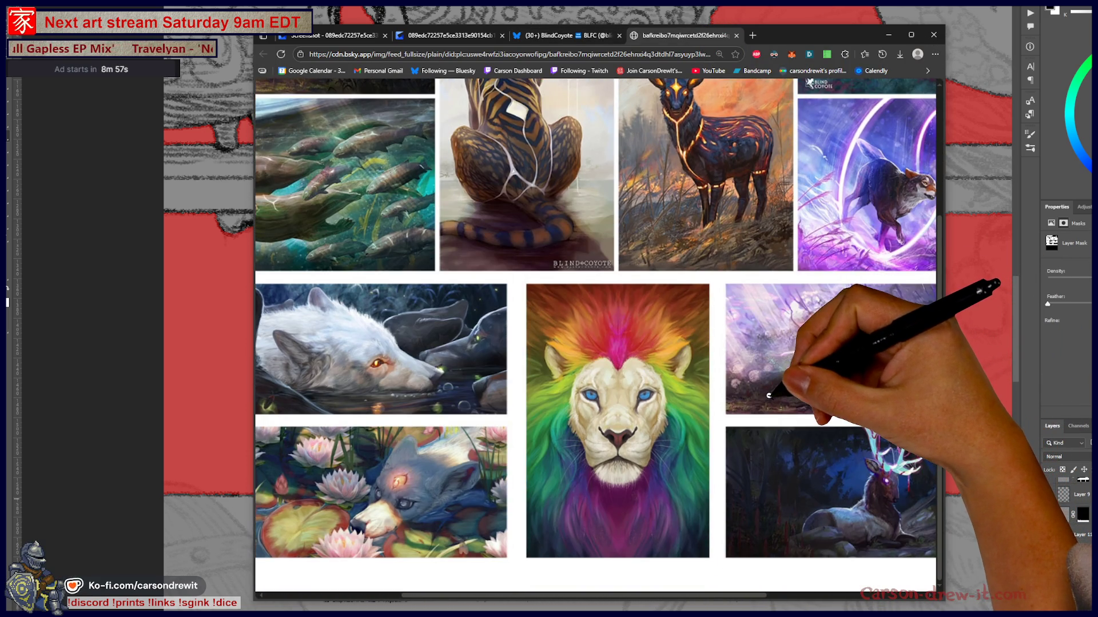
scroll(768, 393, "left", 3)
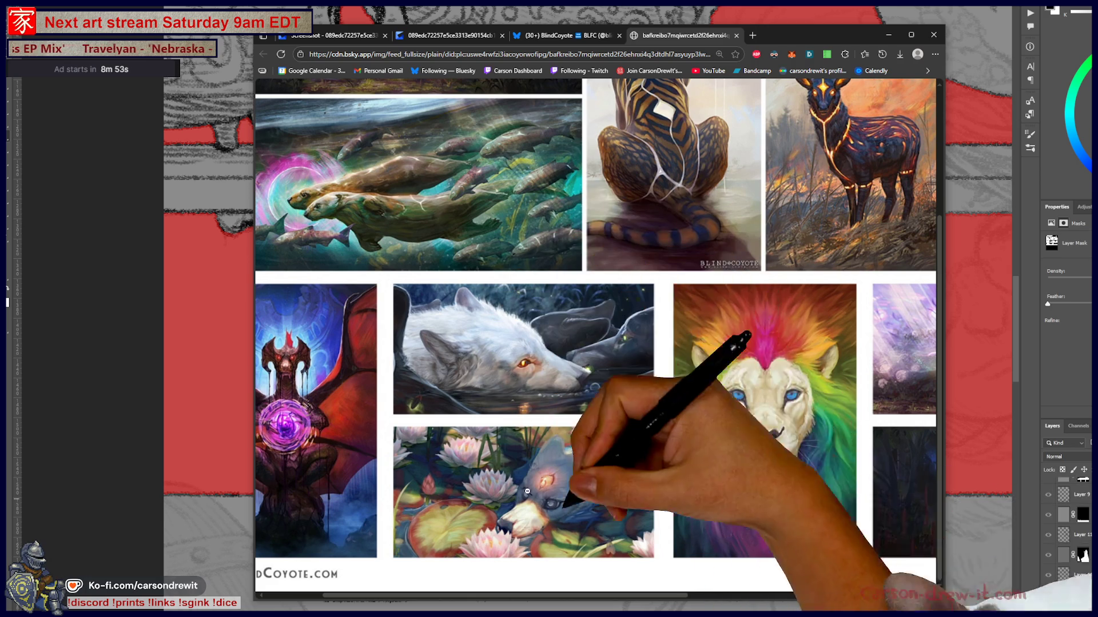
scroll(752, 384, "up", 3)
key("ctrl+minus")
key("ctrl+minus")
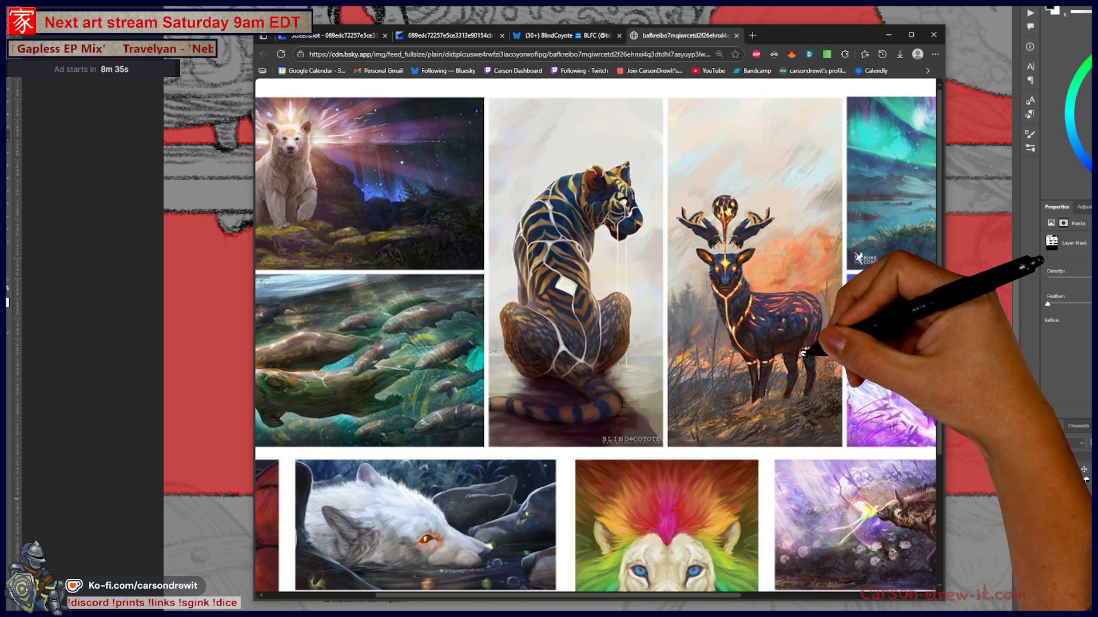
scroll(803, 353, "down", 2)
scroll(750, 216, "down", 2)
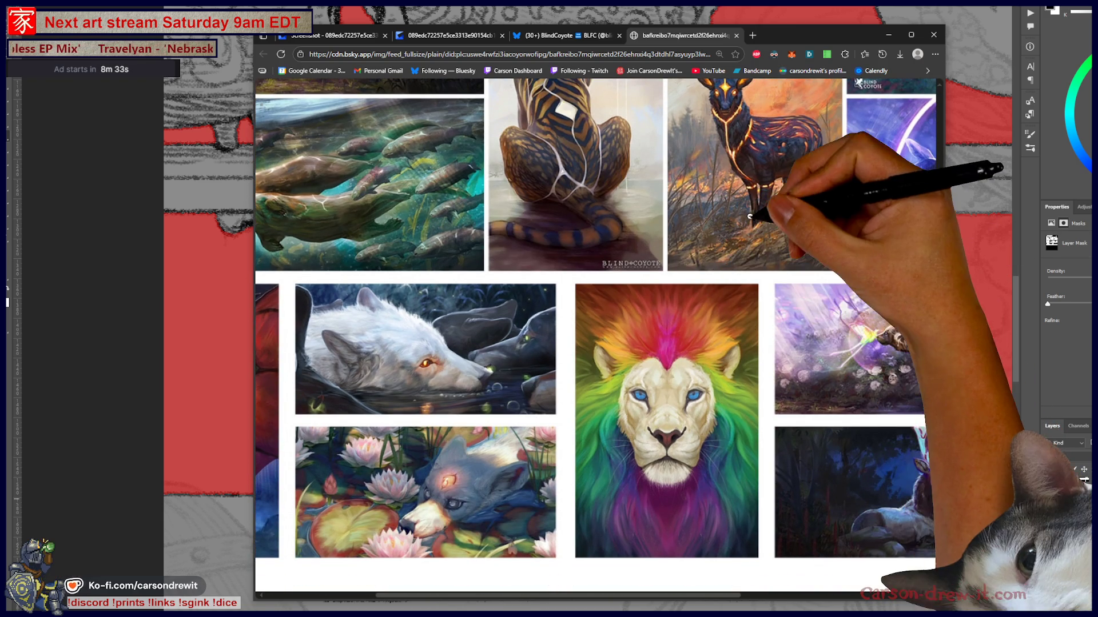
scroll(715, 420, "up", 2)
scroll(777, 230, "down", 1)
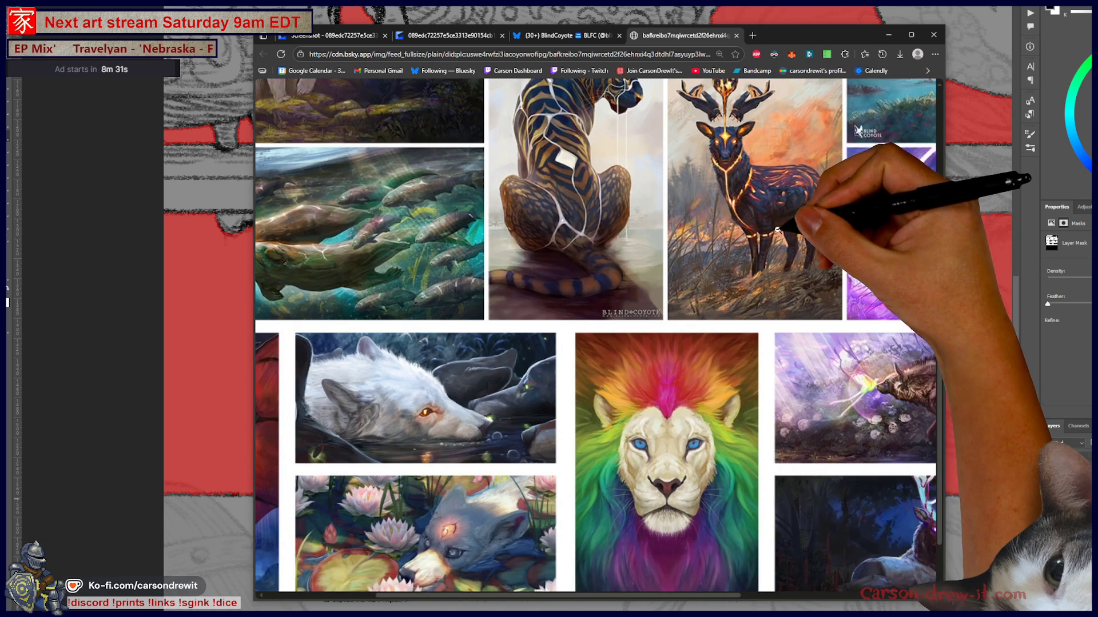
scroll(778, 230, "down", 1)
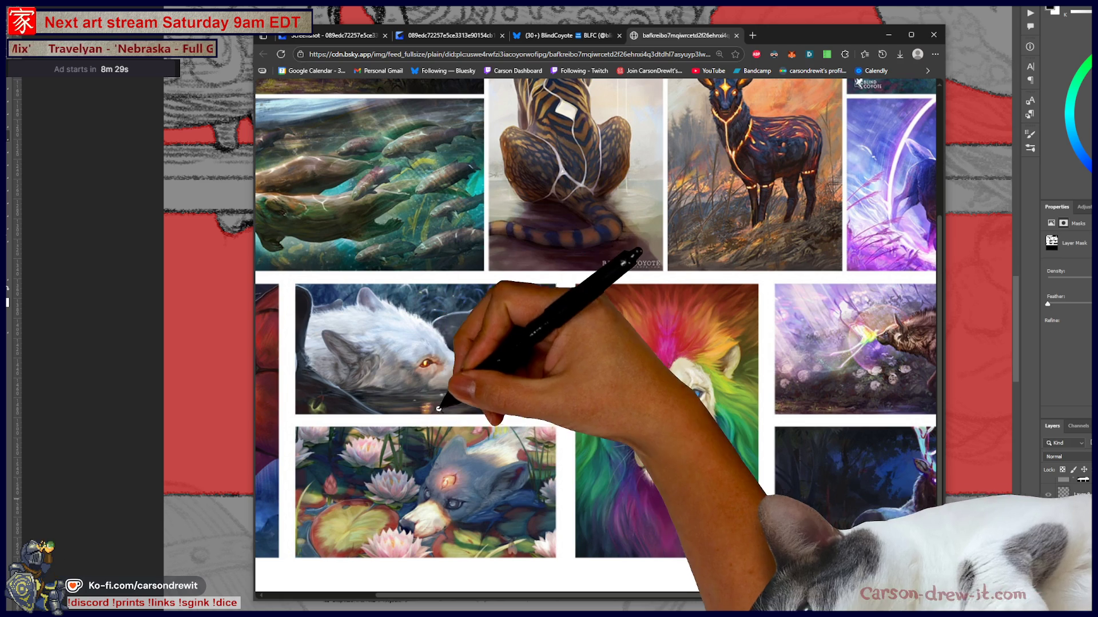
scroll(492, 489, "left", 3)
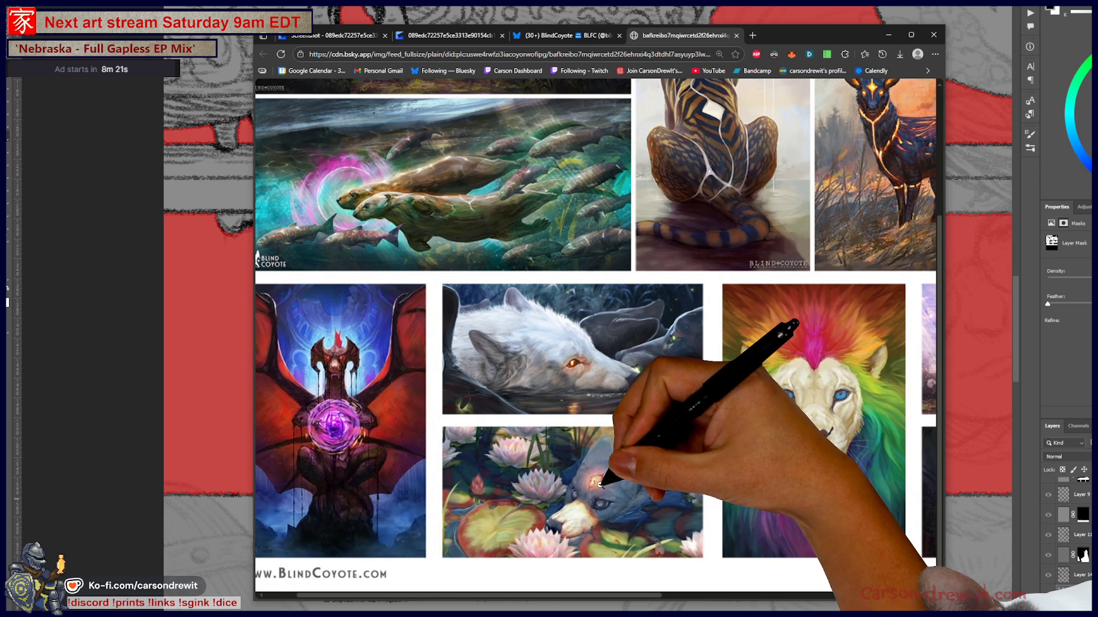
scroll(619, 525, "left", 1)
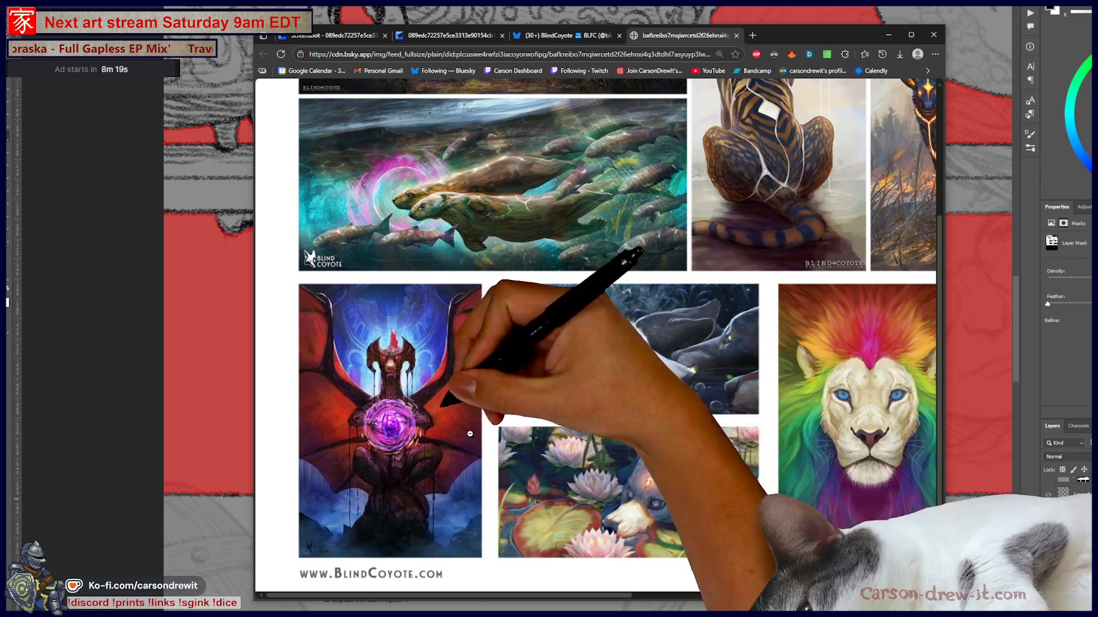
scroll(537, 395, "up", 3)
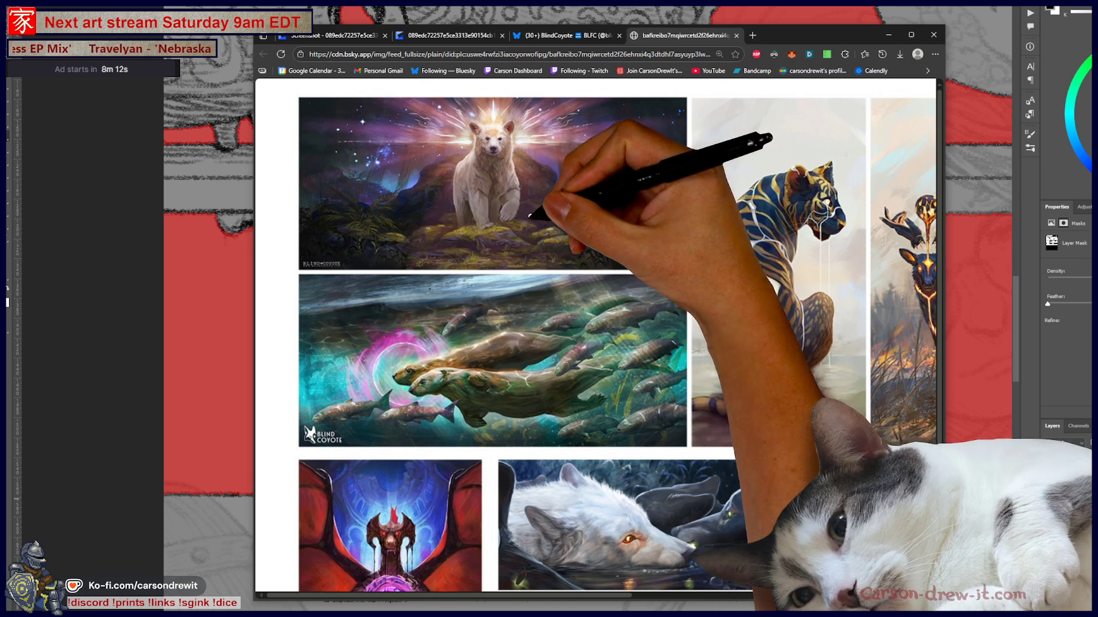
scroll(534, 212, "right", 5)
scroll(560, 205, "left", 4)
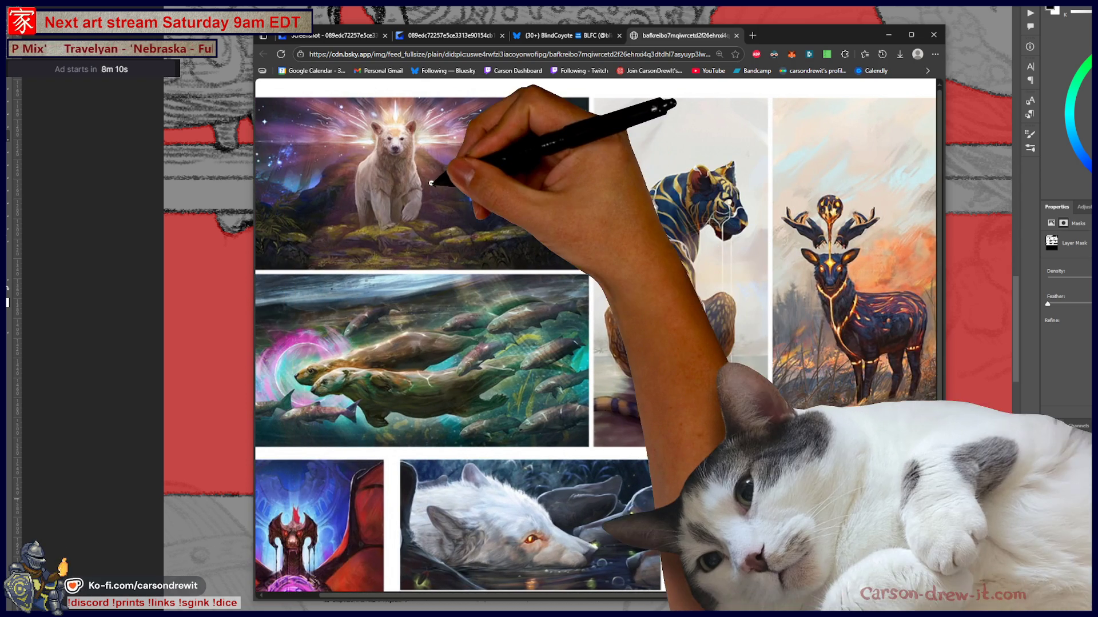
scroll(453, 201, "right", 10)
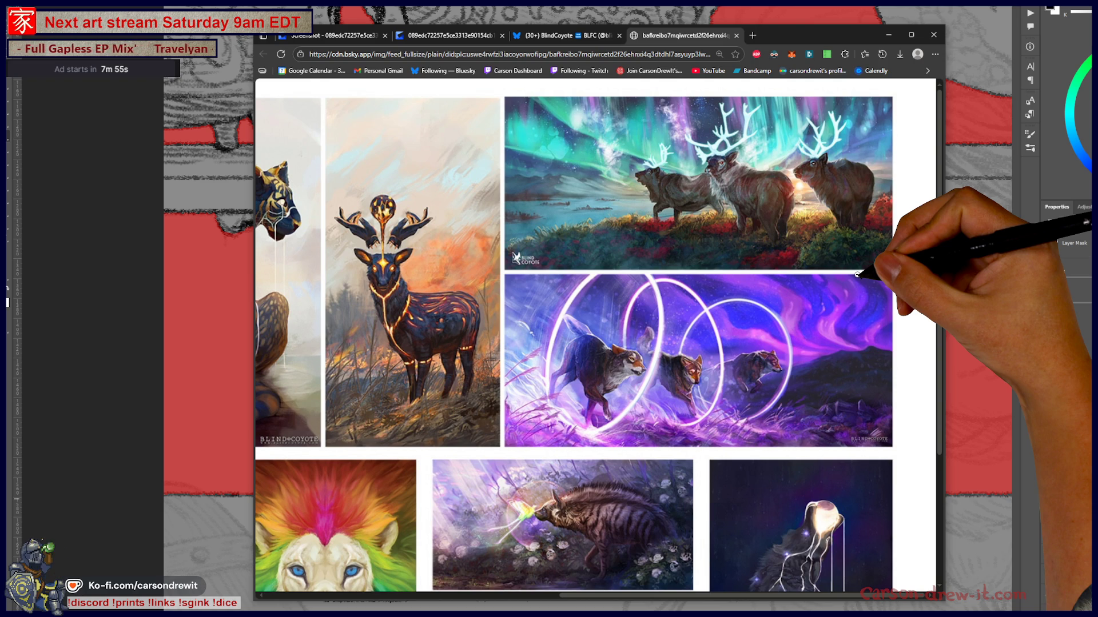
- View the collage full-size, then close its tab and the lightbox to reach the profile
scroll(857, 274, "down", 2)
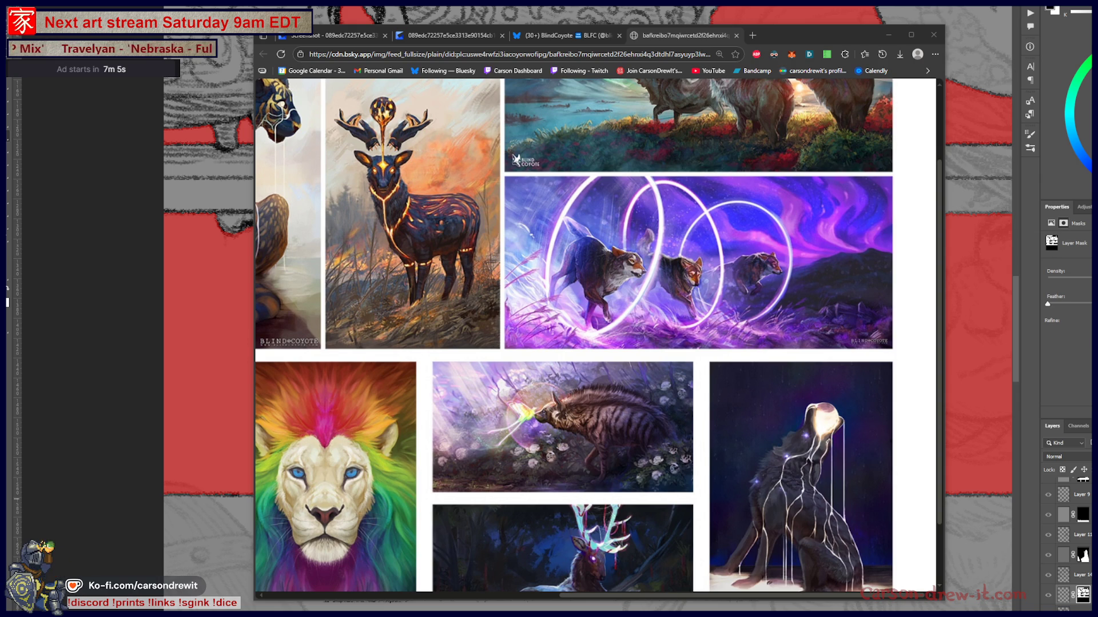
scroll(852, 359, "down", 2)
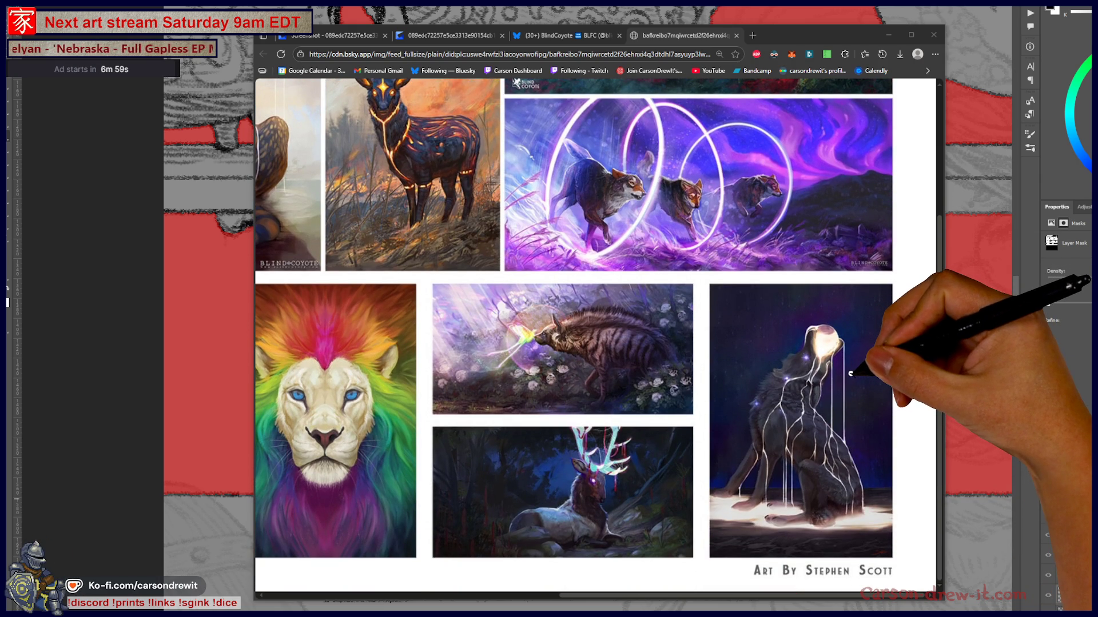
scroll(852, 372, "up", 4)
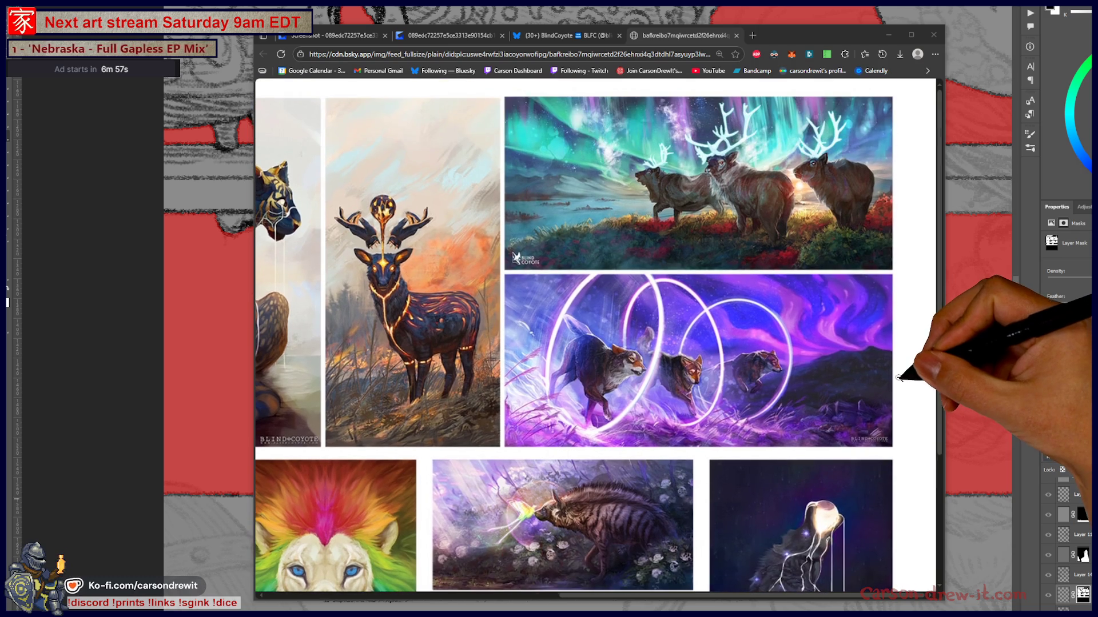
left_click(901, 376)
scroll(902, 376, "left", 6)
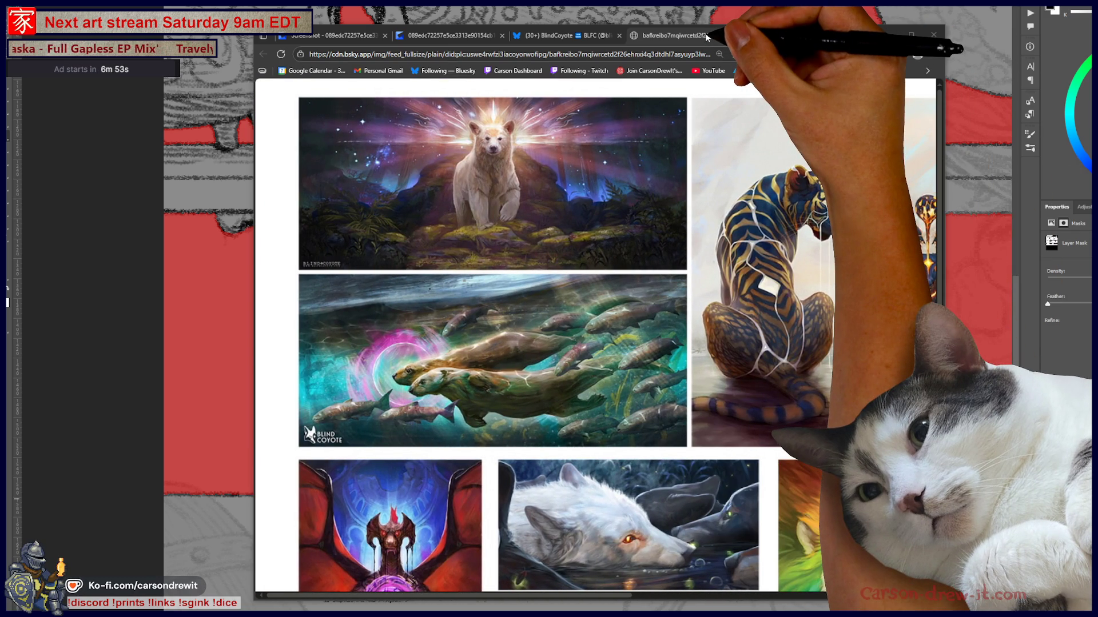
left_click(708, 36)
left_click(862, 184)
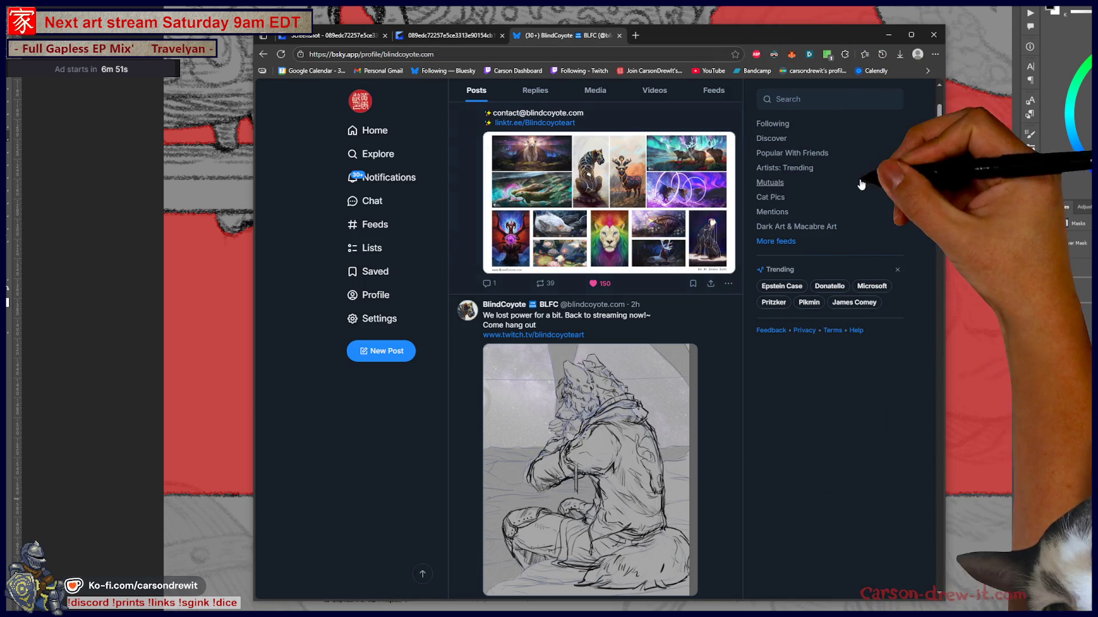
- Search 'kase' and open the matching illustrator's profile
left_click(804, 99)
type("kase")
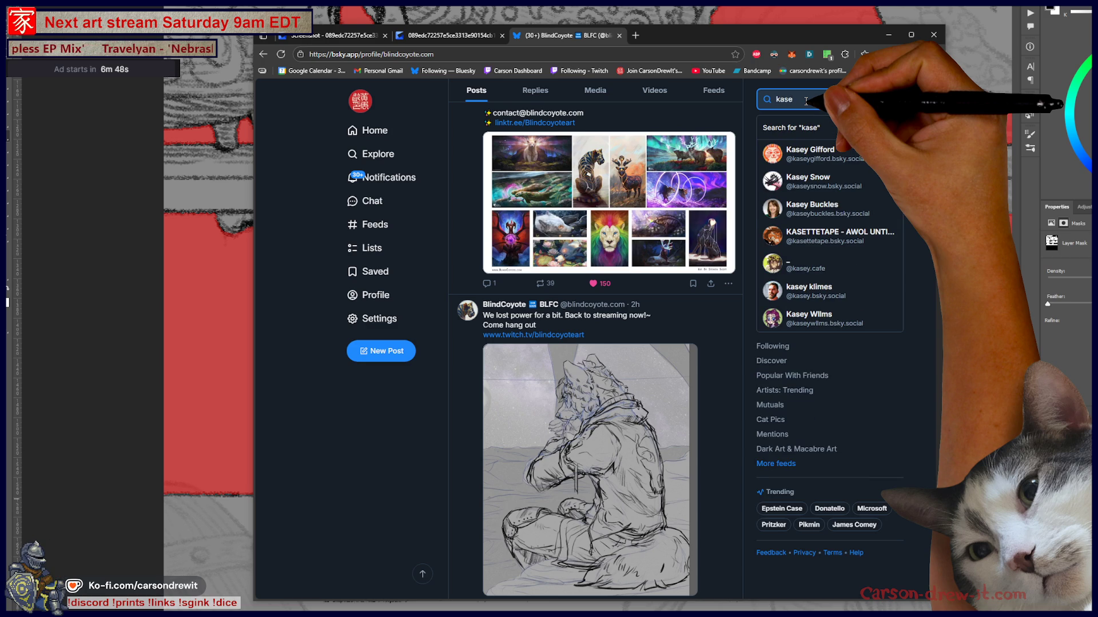
left_click(806, 181)
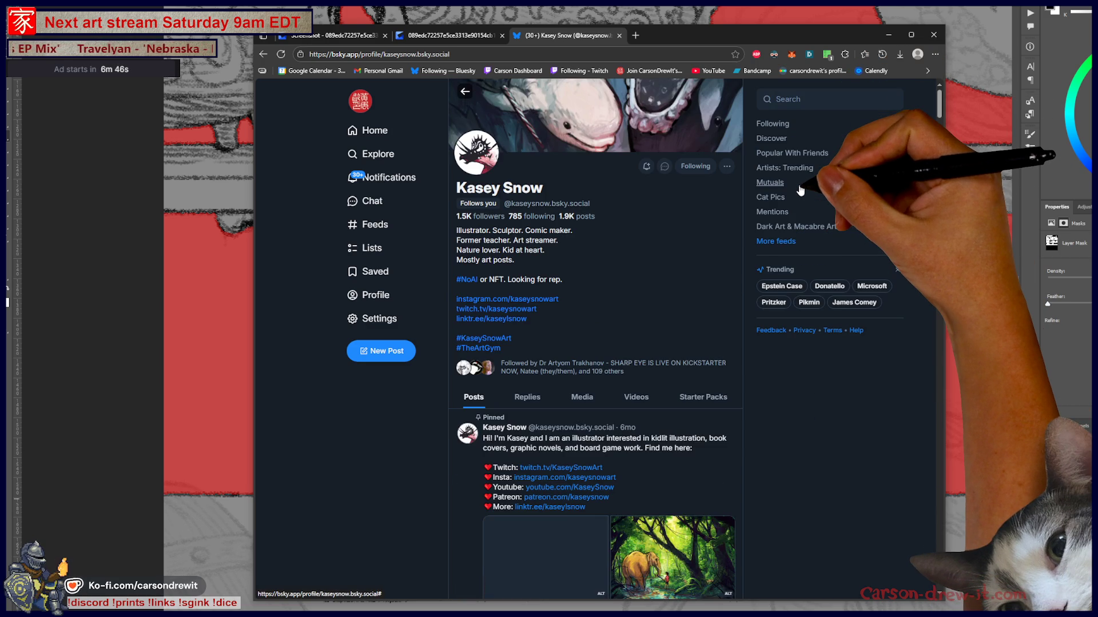
scroll(655, 236, "down", 5)
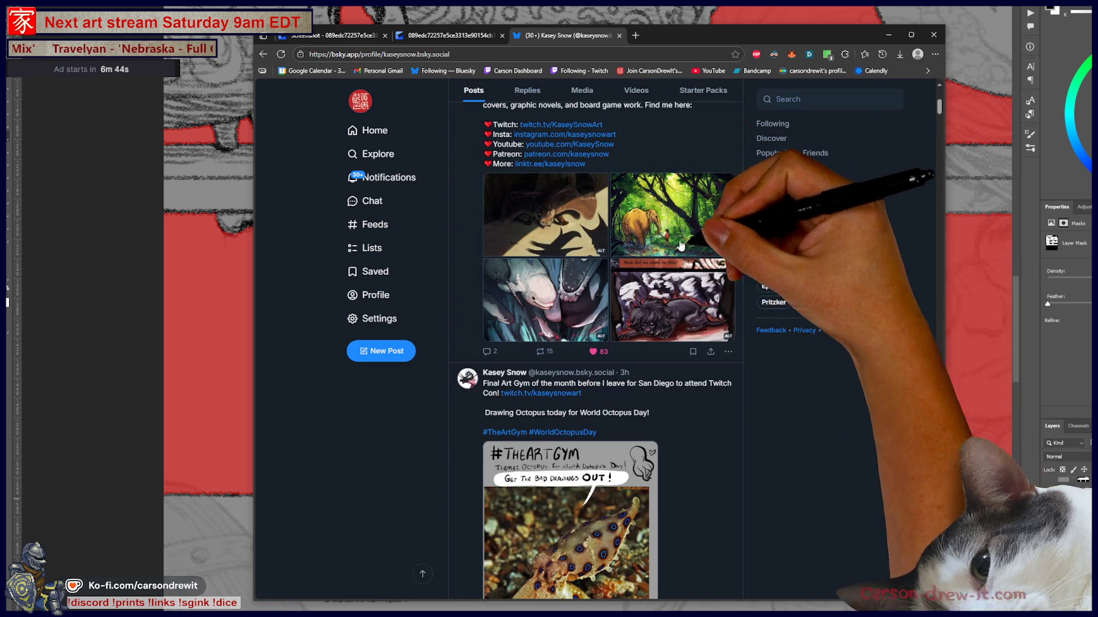
- Page through the pinned images — elephant jungle, Sedna ocean, graphic-novel lion — then close the viewer
left_click(546, 214)
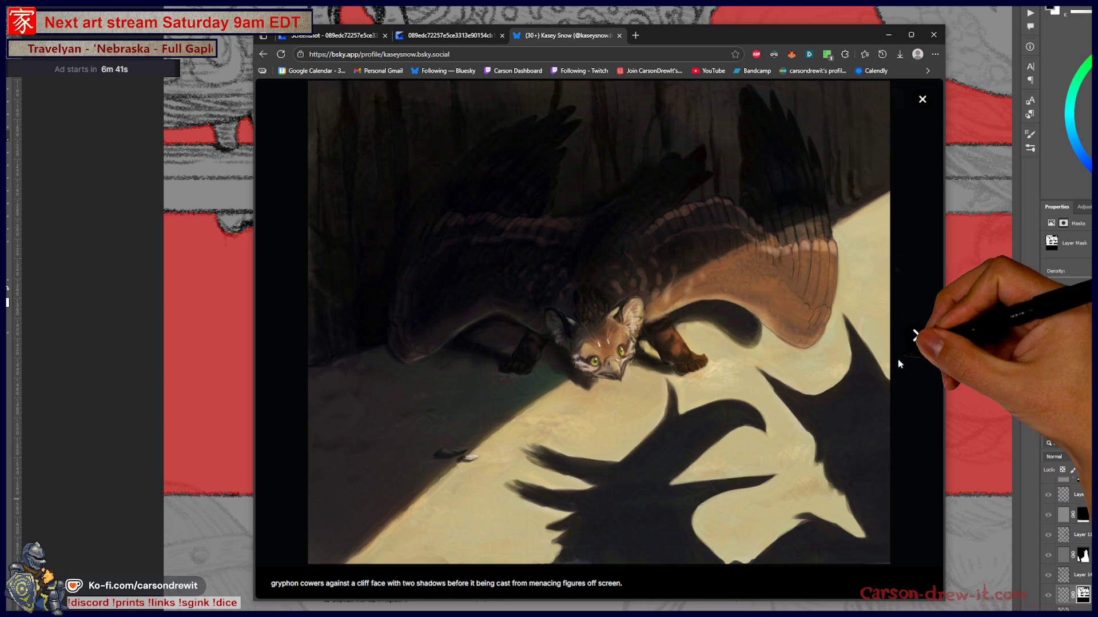
left_click(915, 336)
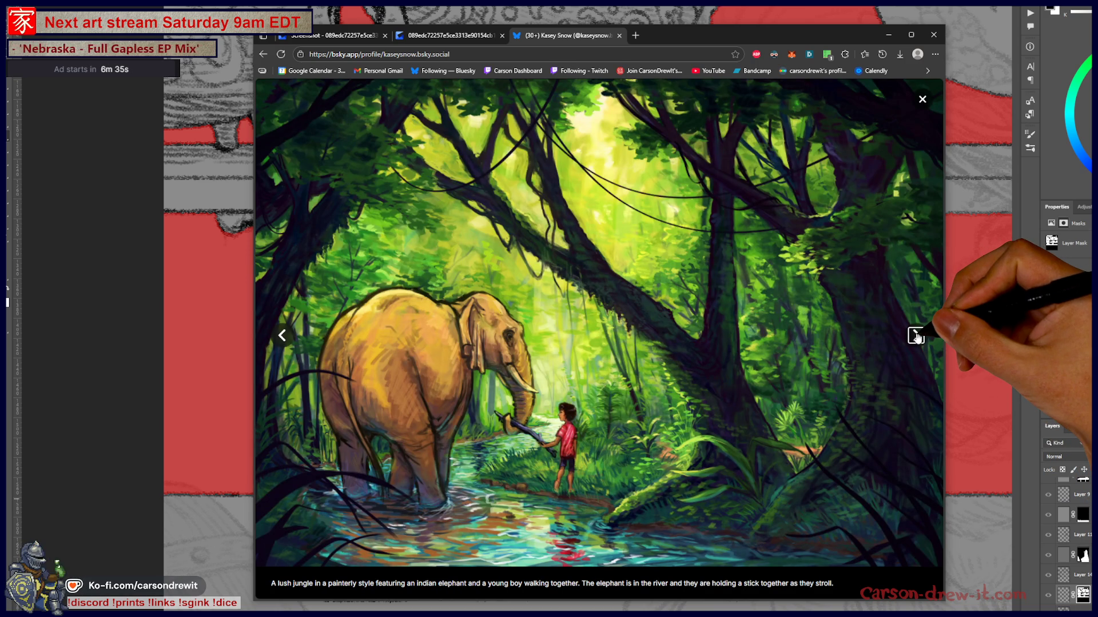
left_click(915, 336)
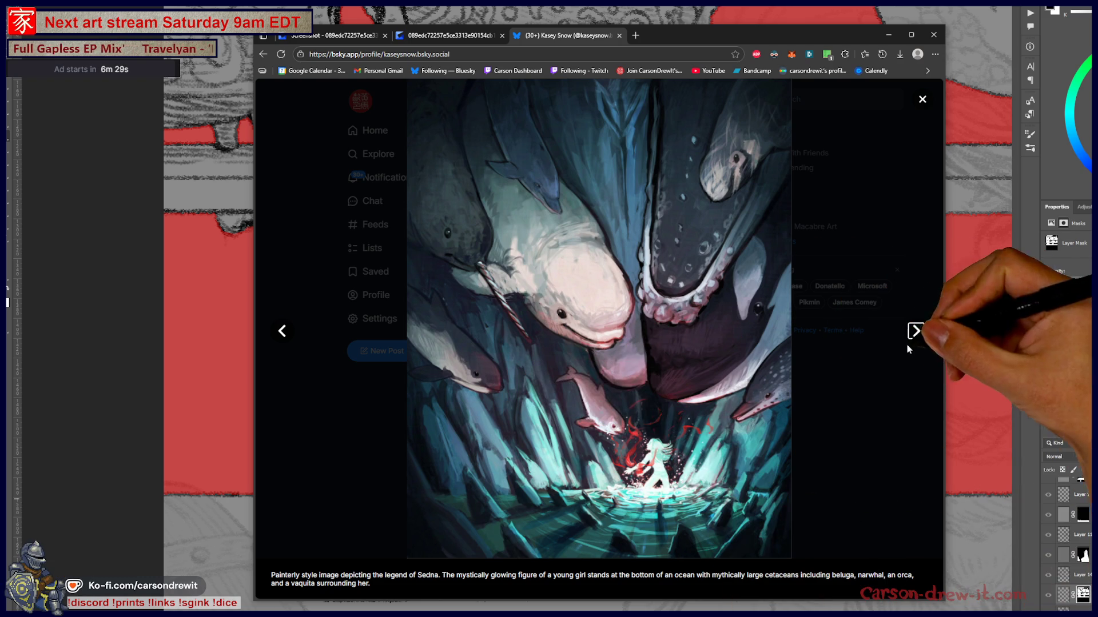
left_click(914, 331)
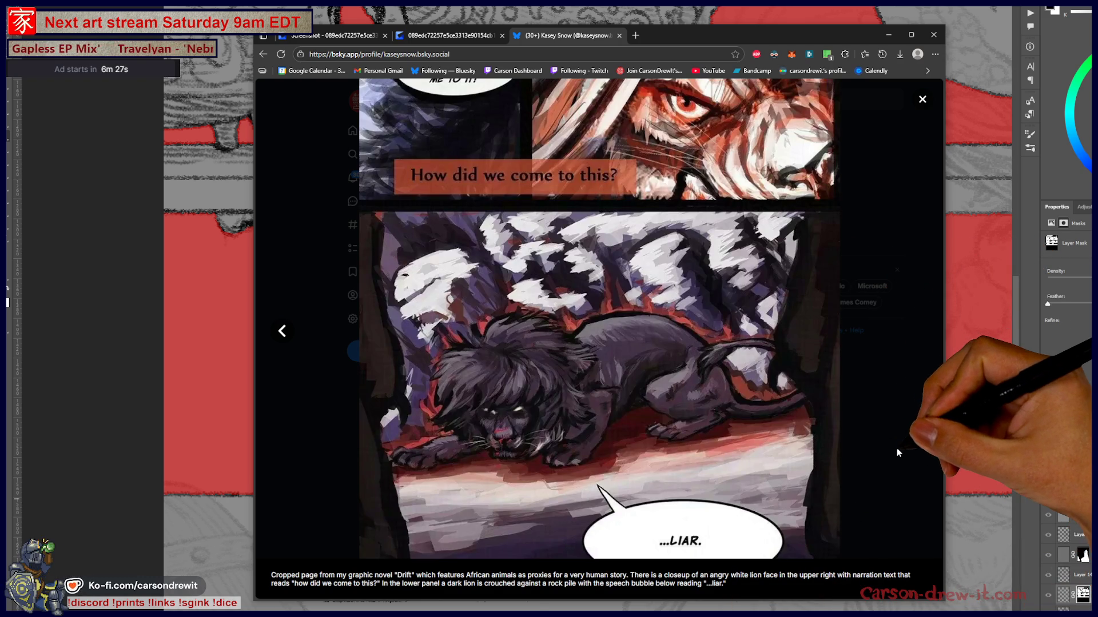
left_click(866, 452)
scroll(846, 466, "down", 7)
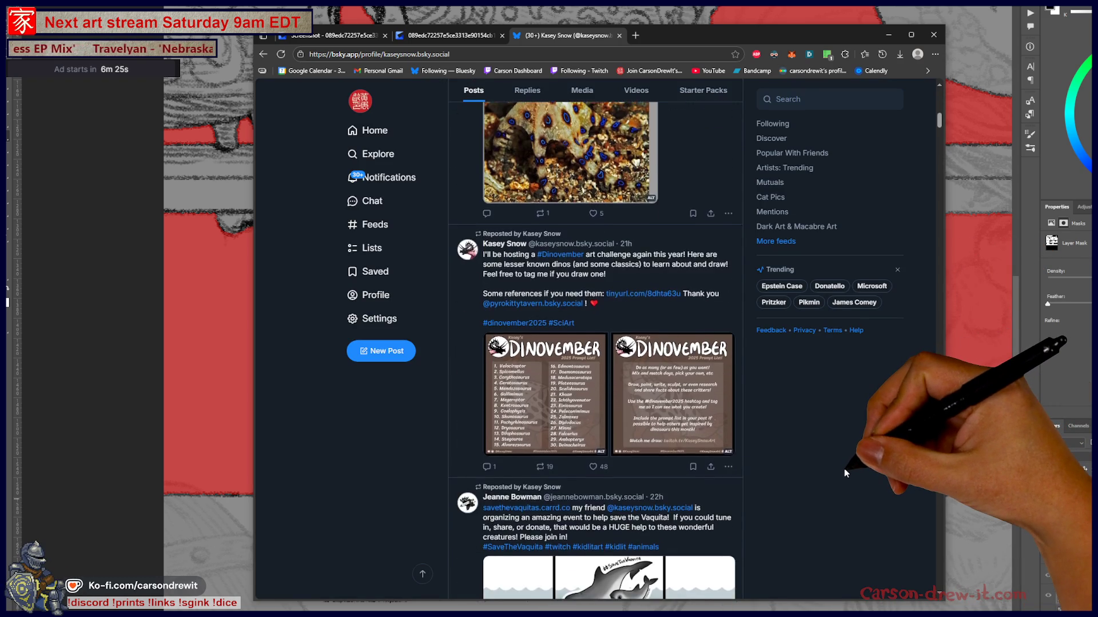
scroll(837, 472, "up", 6)
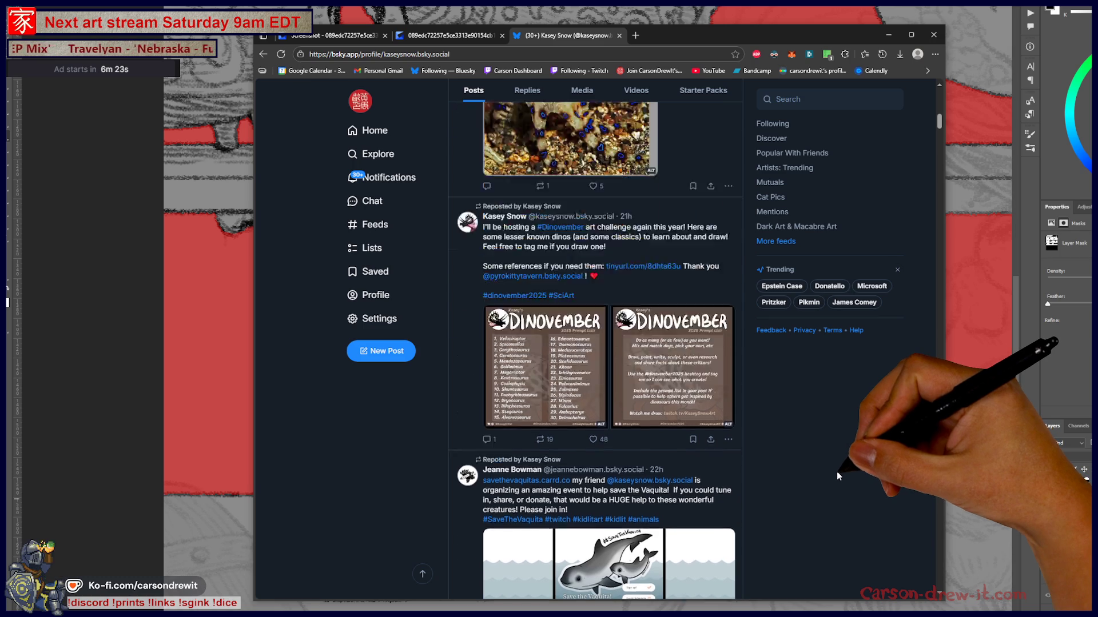
scroll(836, 474, "up", 1)
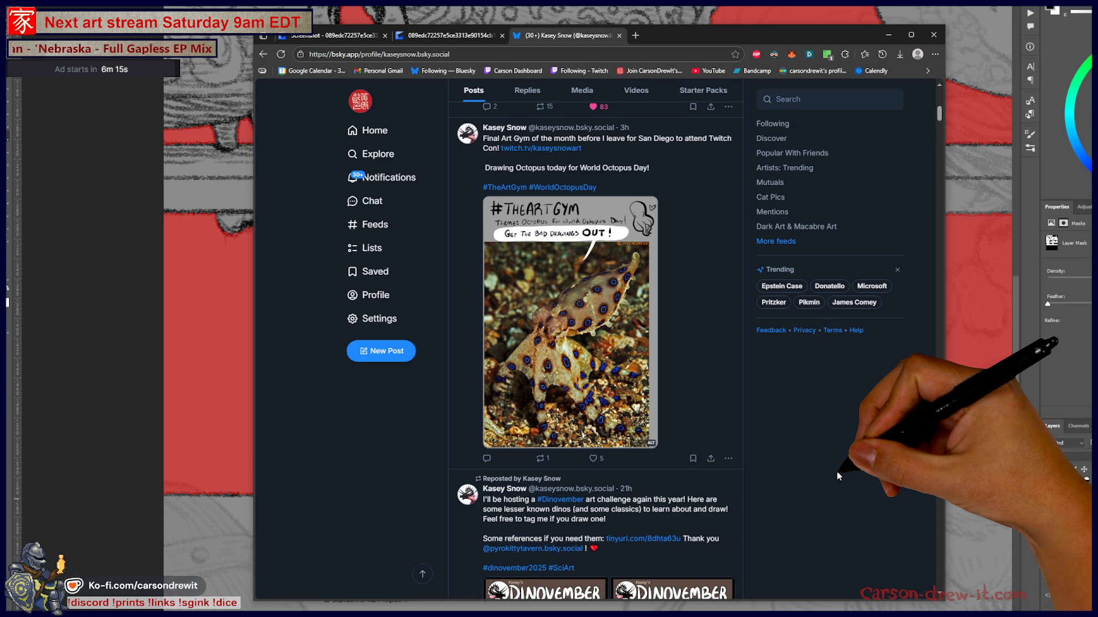
scroll(822, 399, "down", 2)
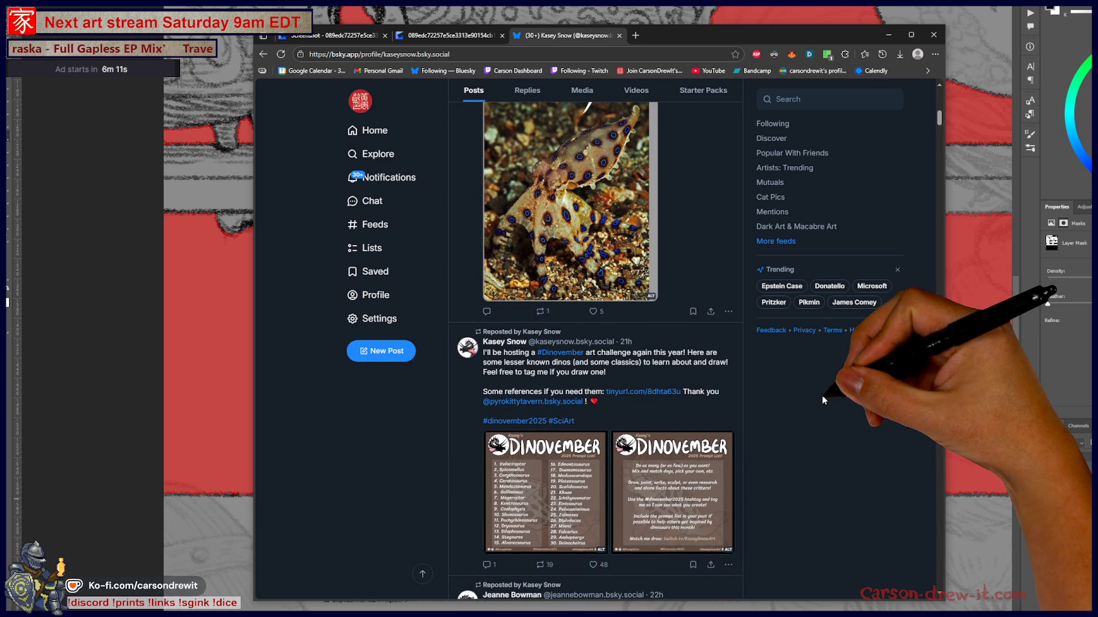
scroll(824, 400, "down", 3)
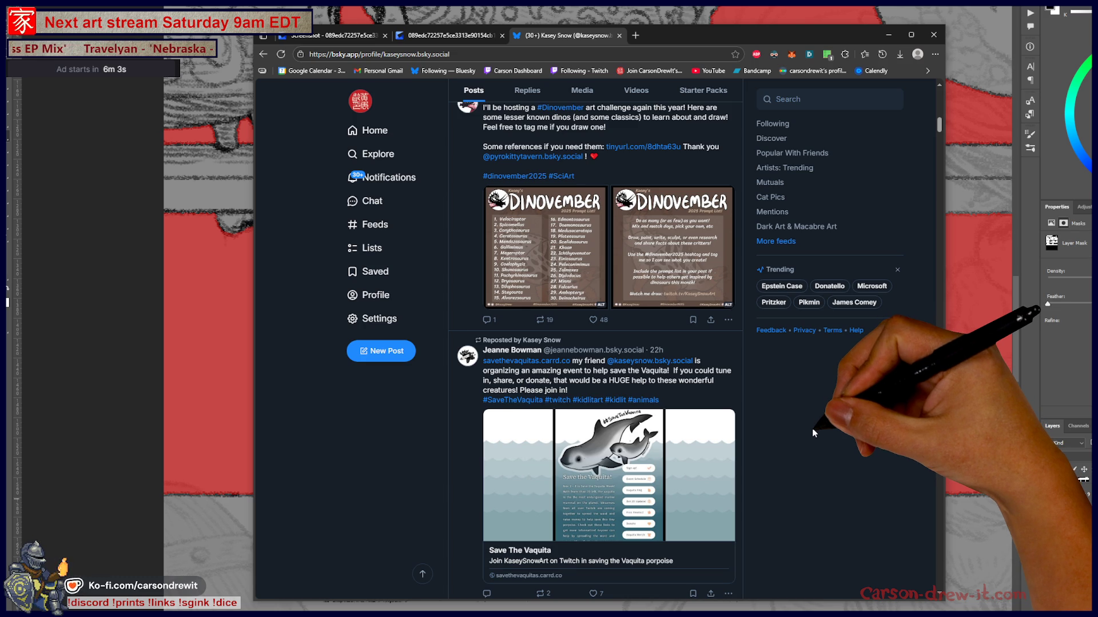
scroll(813, 432, "down", 4)
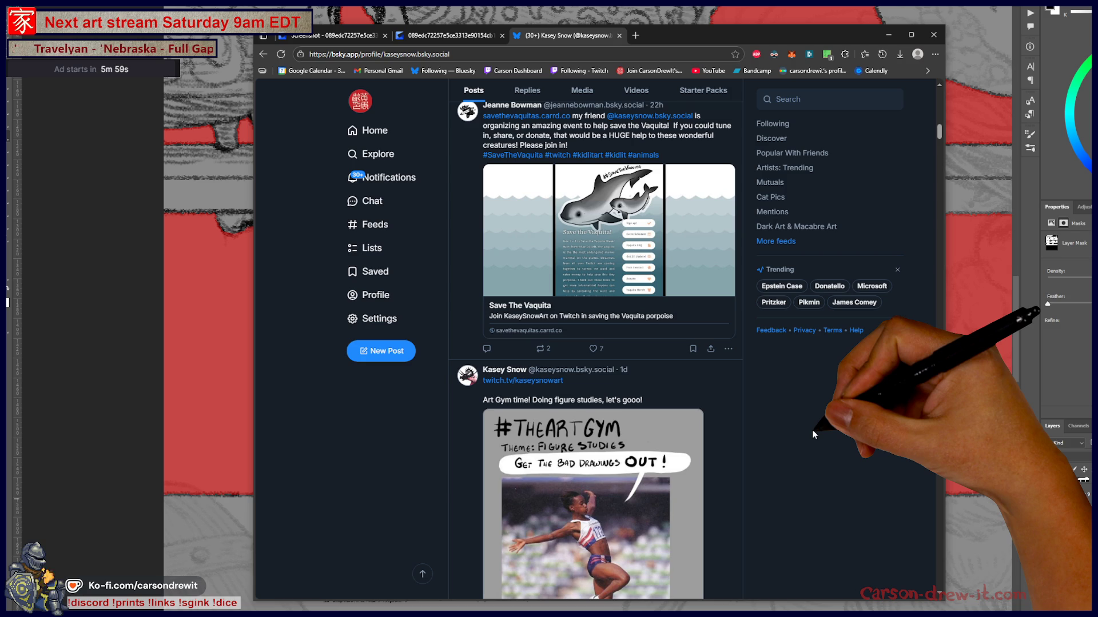
scroll(811, 430, "up", 2)
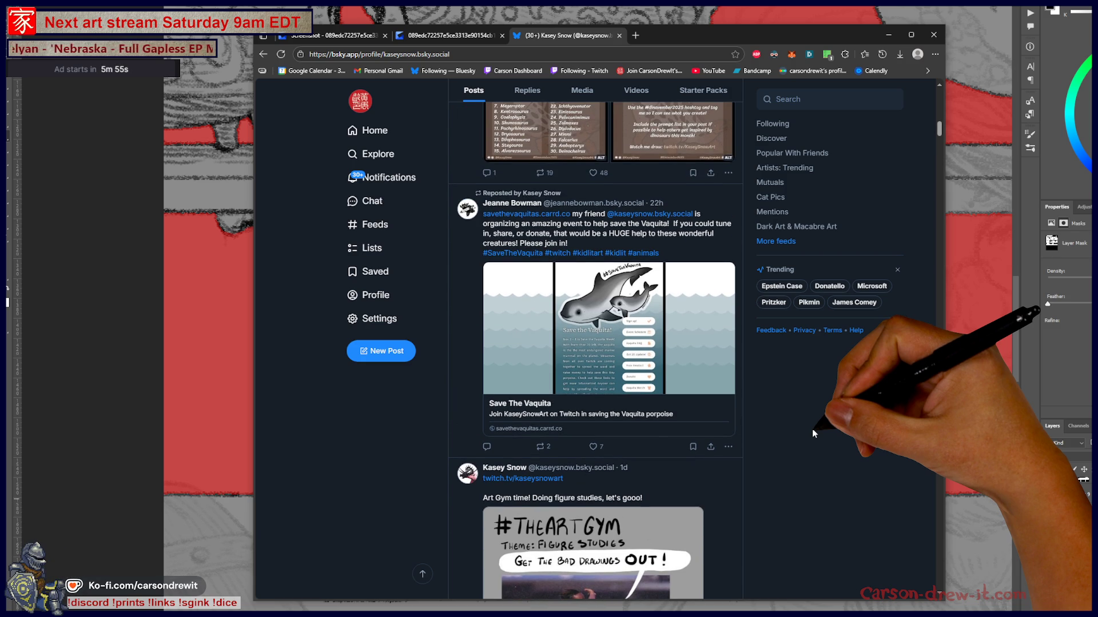
scroll(813, 433, "up", 10)
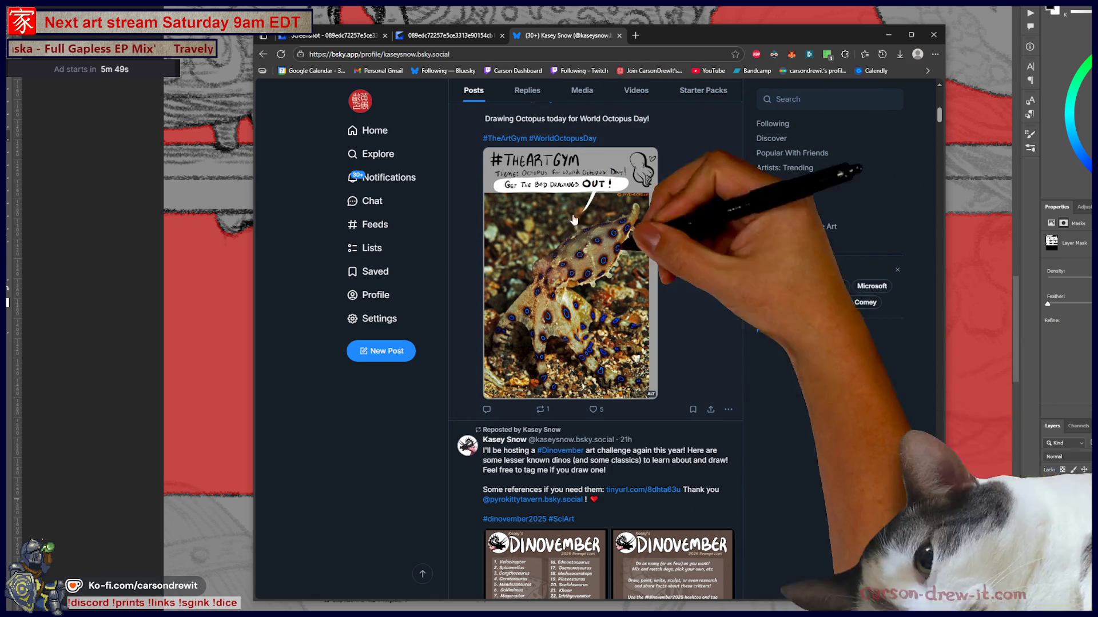
scroll(762, 361, "up", 3)
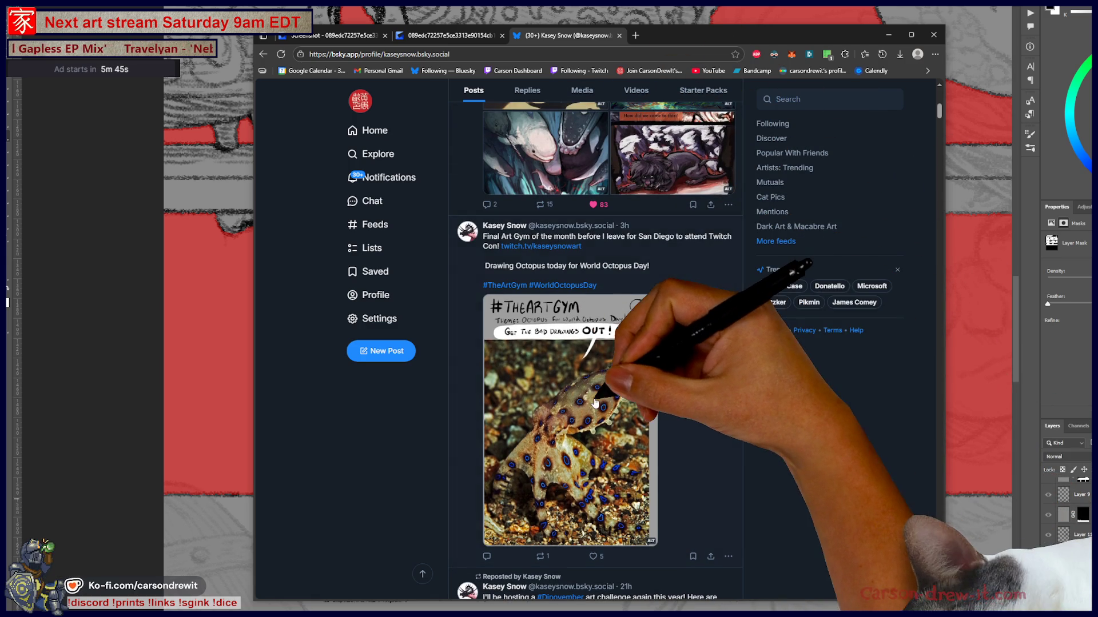
left_click(595, 403)
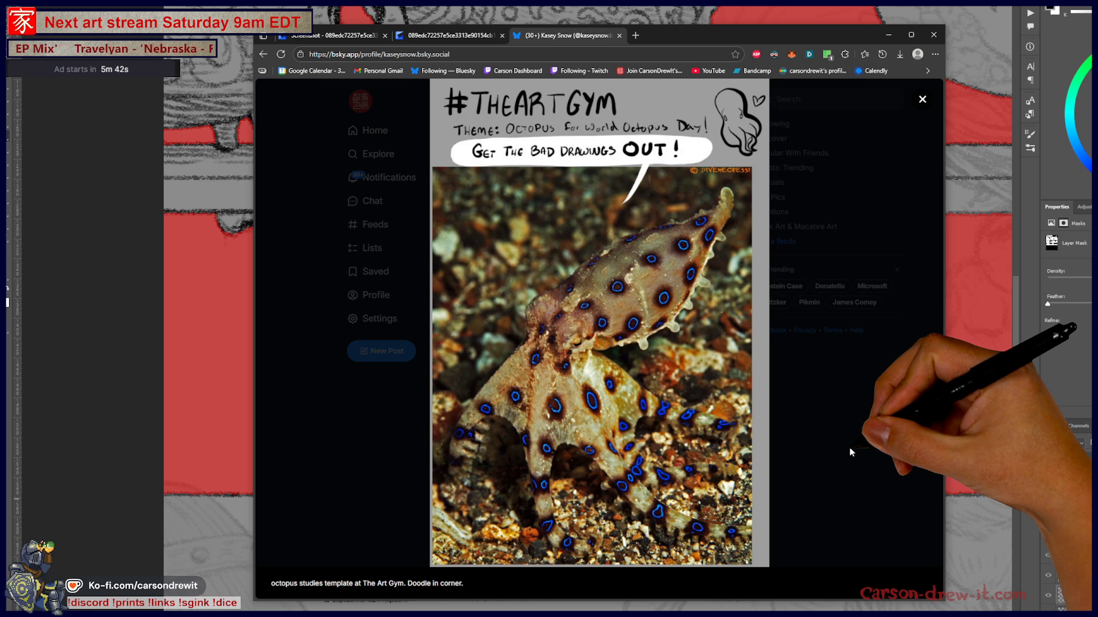
left_click(850, 452)
scroll(838, 455, "down", 10)
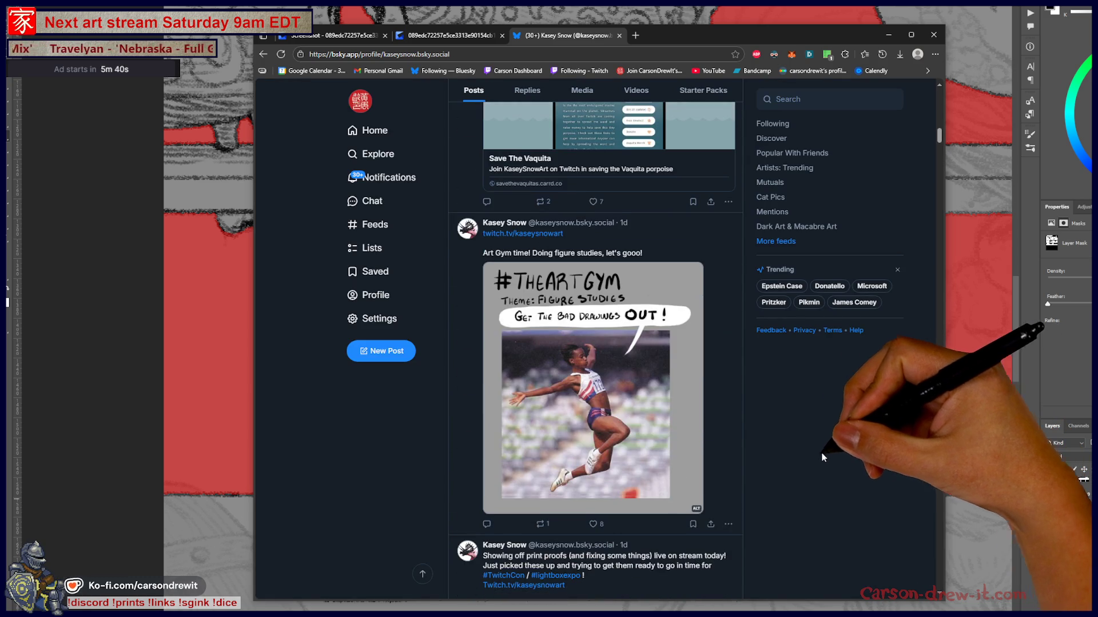
left_click(675, 400)
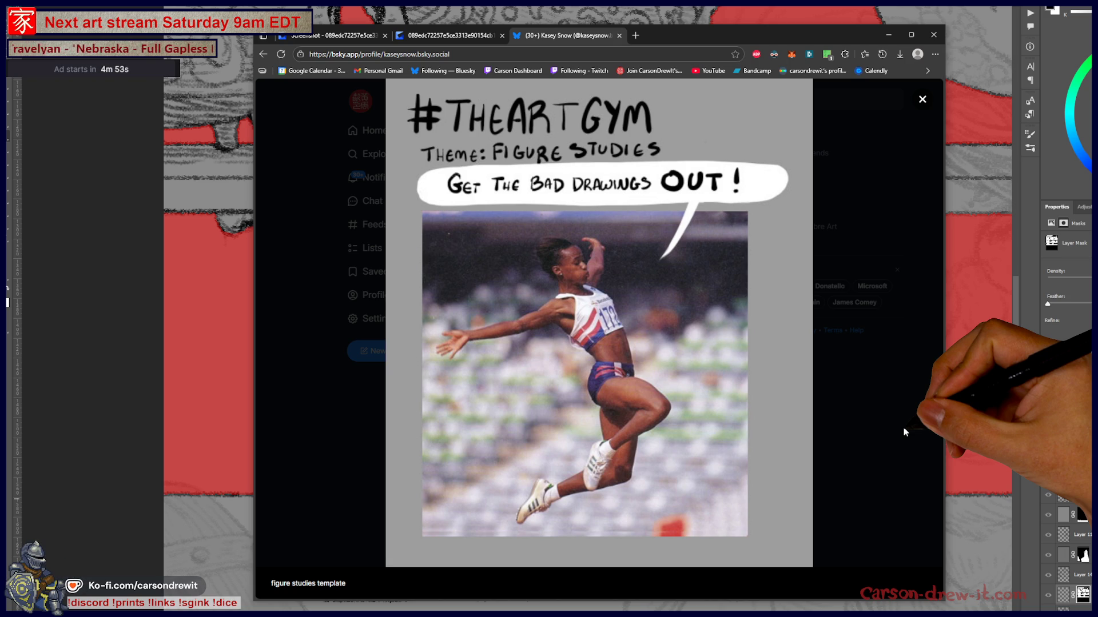
left_click(905, 432)
scroll(789, 417, "down", 4)
scroll(738, 413, "up", 8)
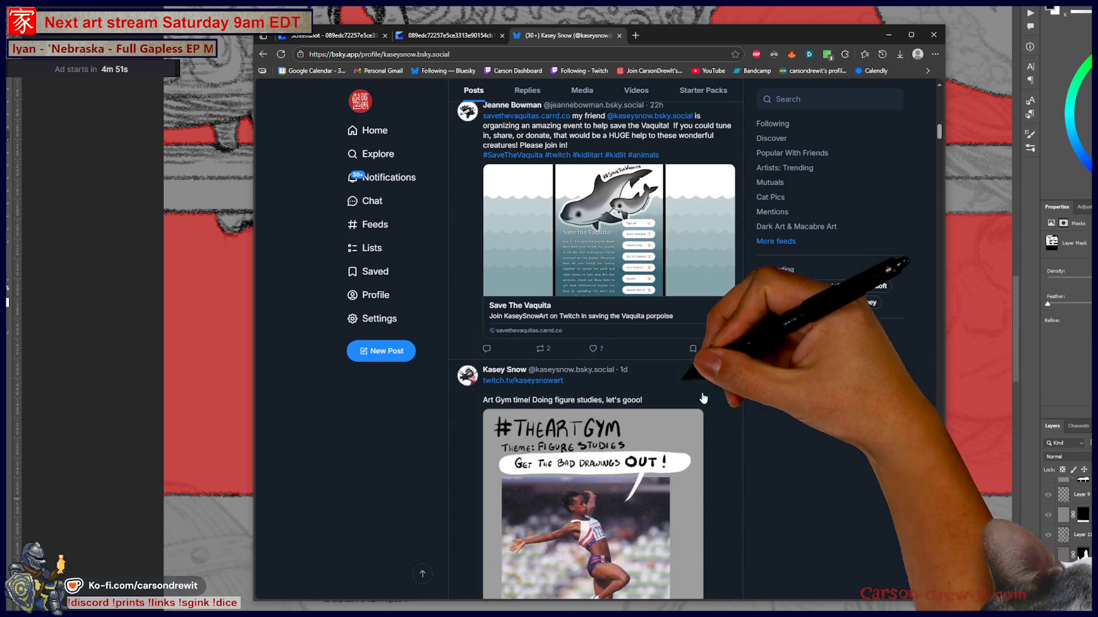
left_click(623, 237)
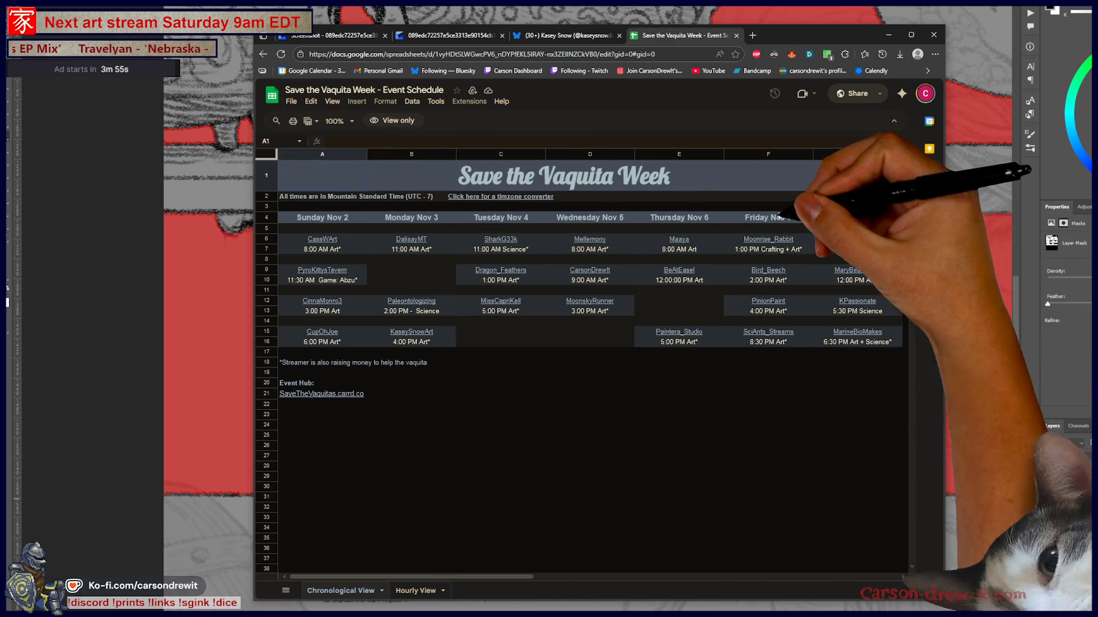
- Scroll across the schedule's columns, then return to the illustrator's Bluesky feed
scroll(818, 431, "right", 3)
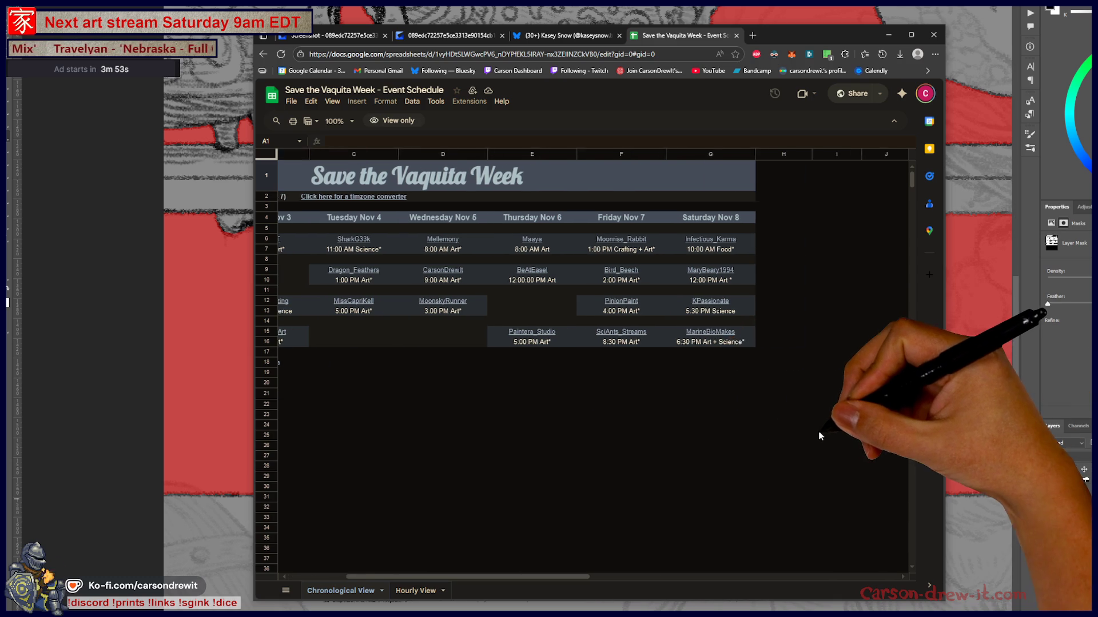
scroll(807, 423, "left", 3)
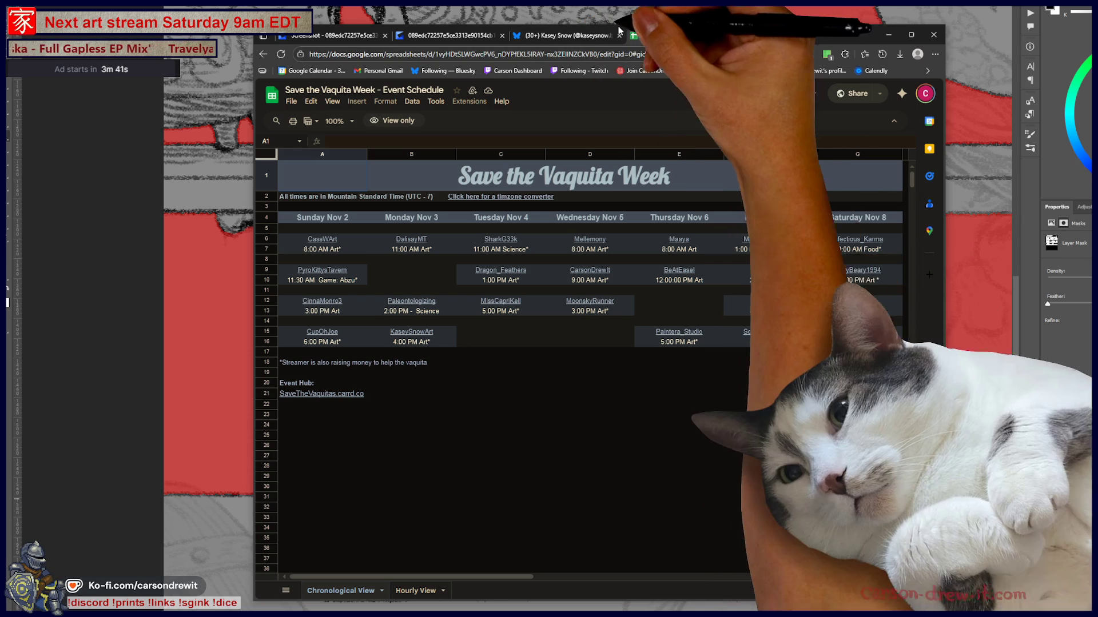
left_click(441, 37)
left_click(586, 42)
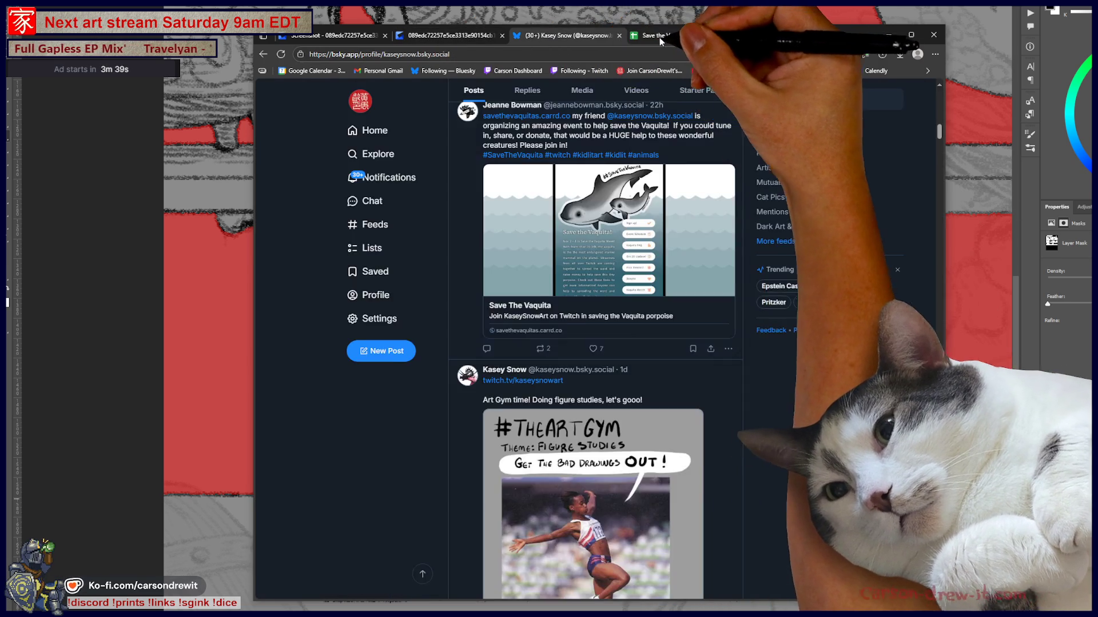
- Go back to the Save the Vaquita event page and open its Event FAQ Sheet
left_click(659, 37)
key("alt+Left")
scroll(696, 426, "down", 1)
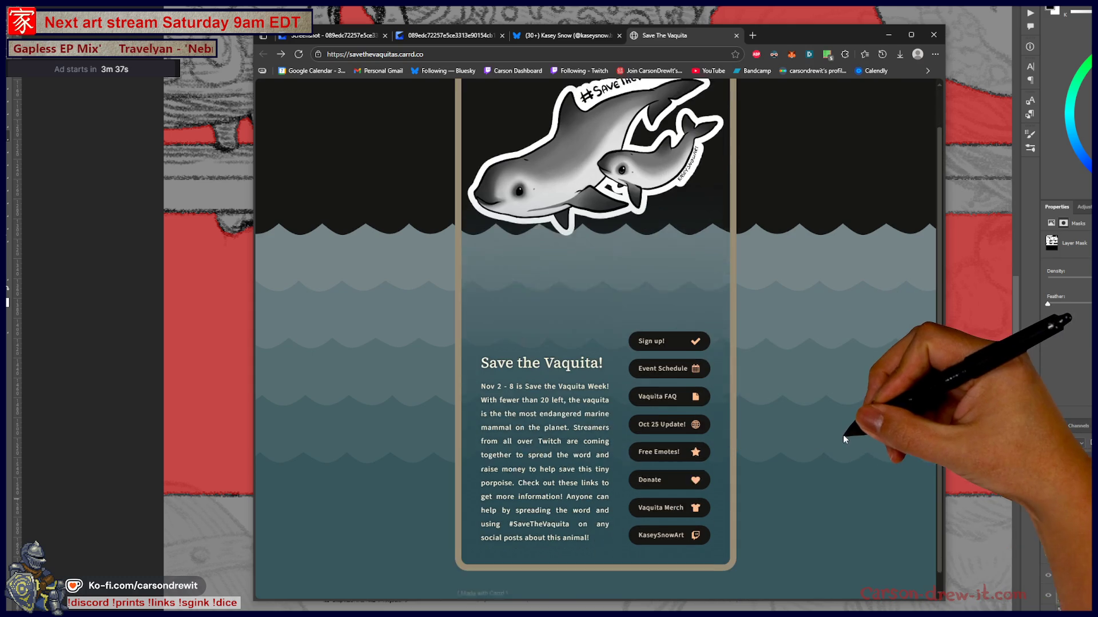
left_click(663, 378)
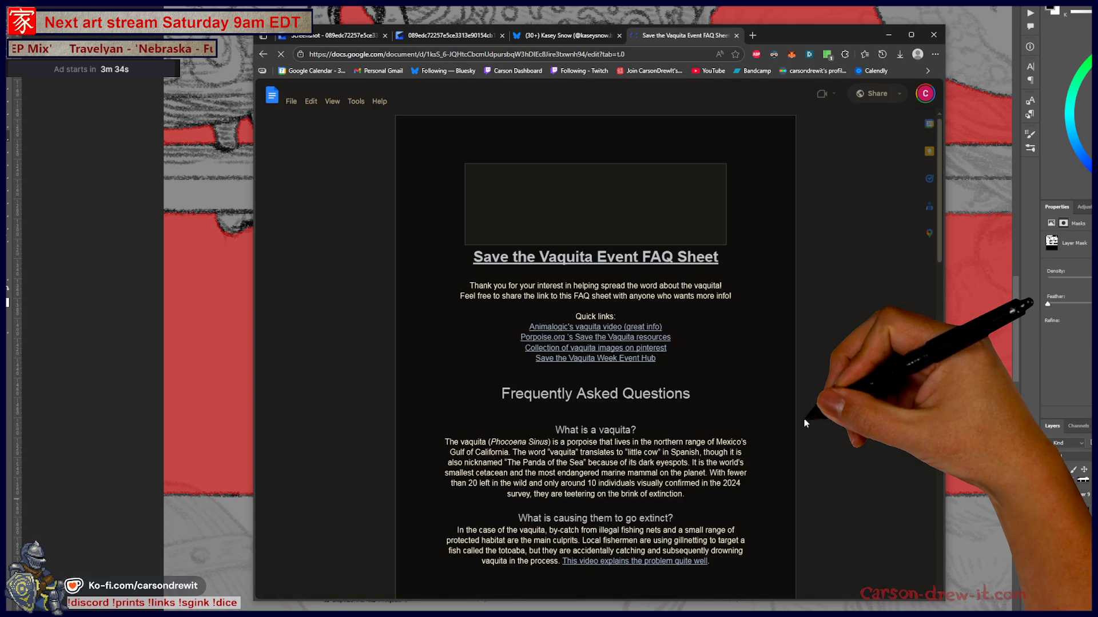
- Scroll through the FAQ document to read it
scroll(761, 423, "down", 3)
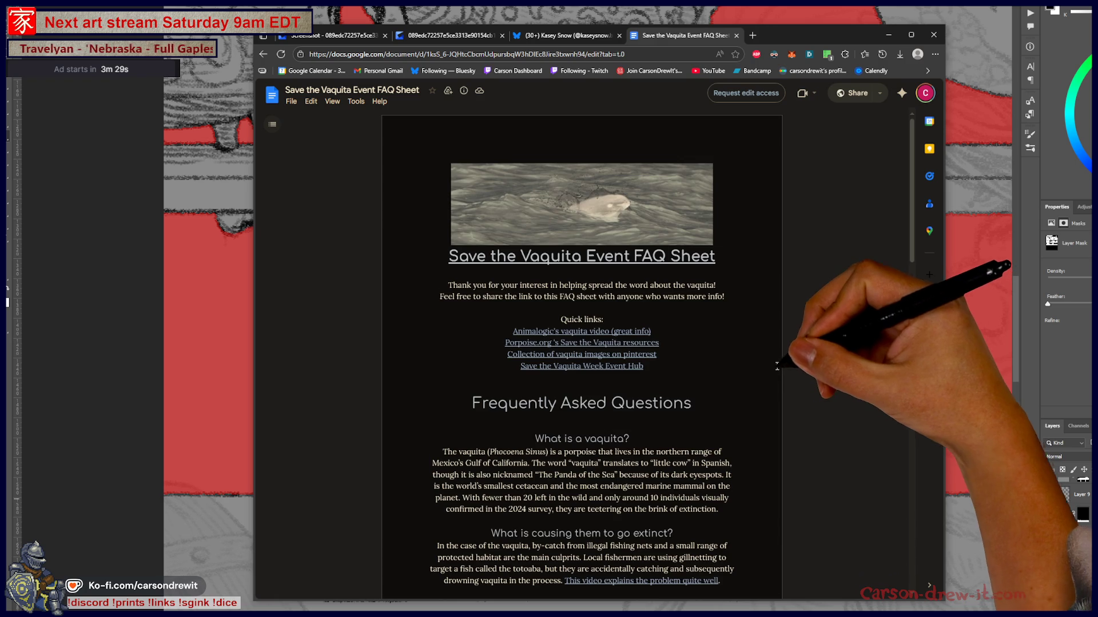
scroll(766, 372, "down", 13)
scroll(759, 373, "down", 9)
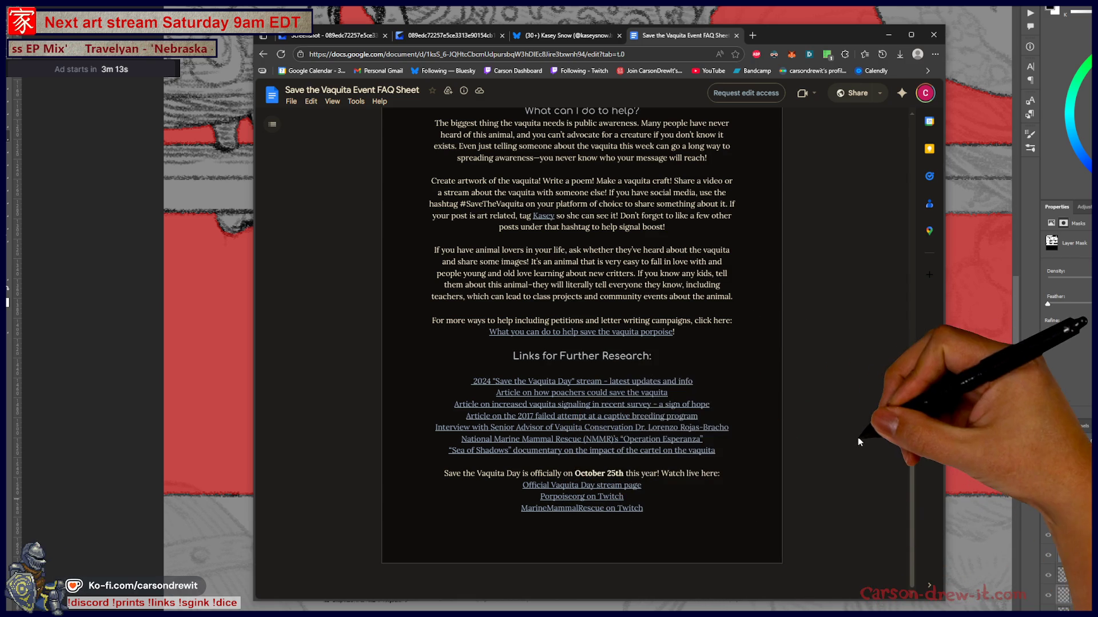
scroll(846, 435, "up", 15)
scroll(836, 437, "down", 9)
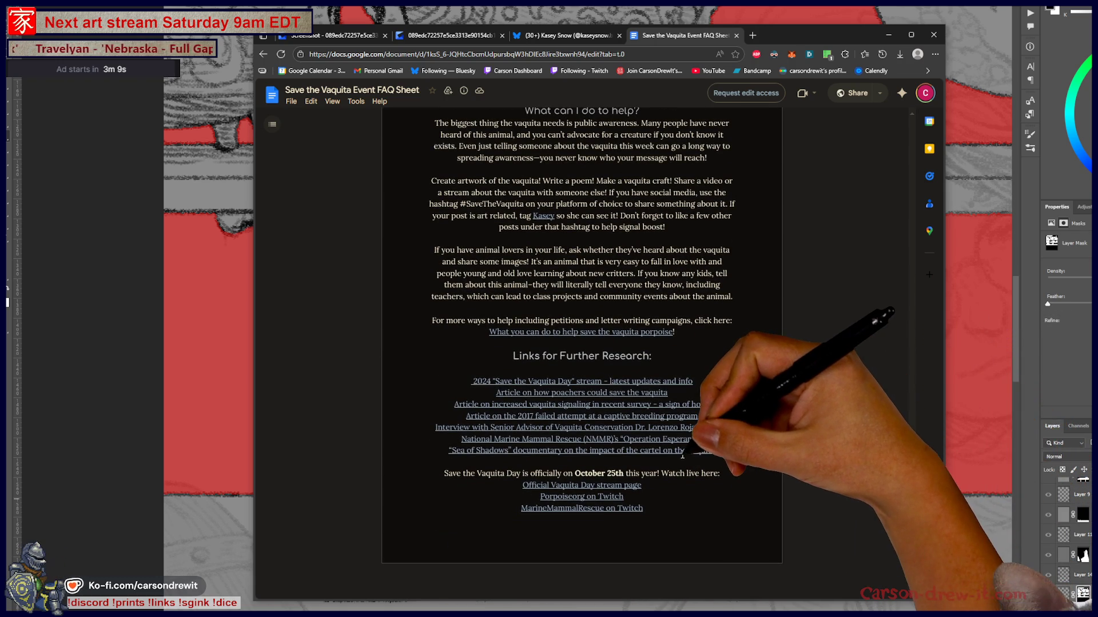
scroll(742, 474, "up", 5)
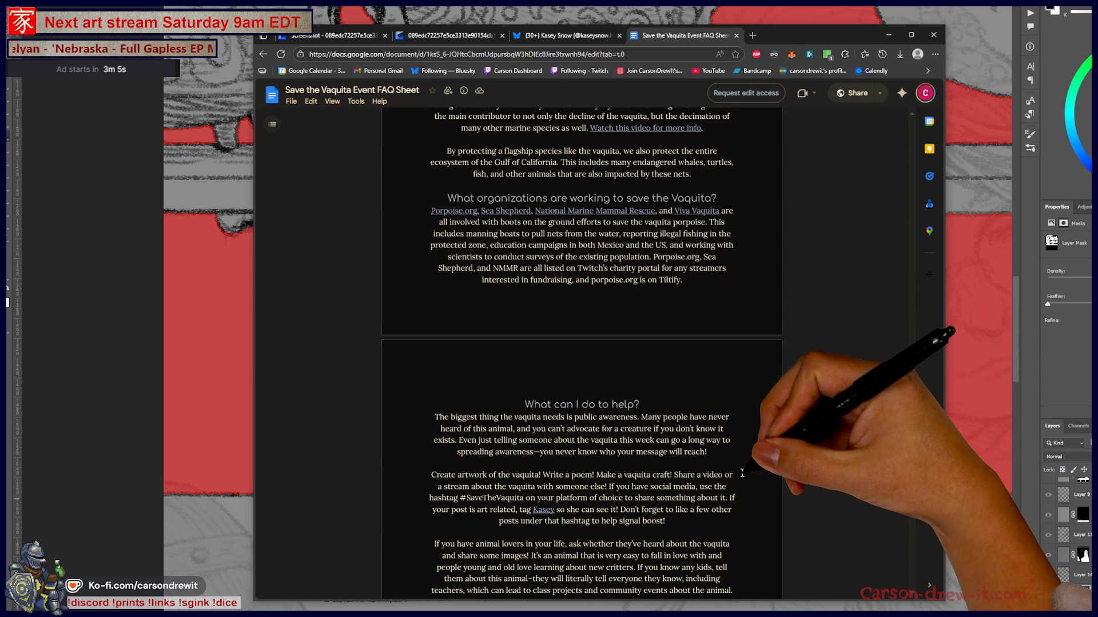
scroll(803, 470, "up", 14)
scroll(801, 472, "up", 2)
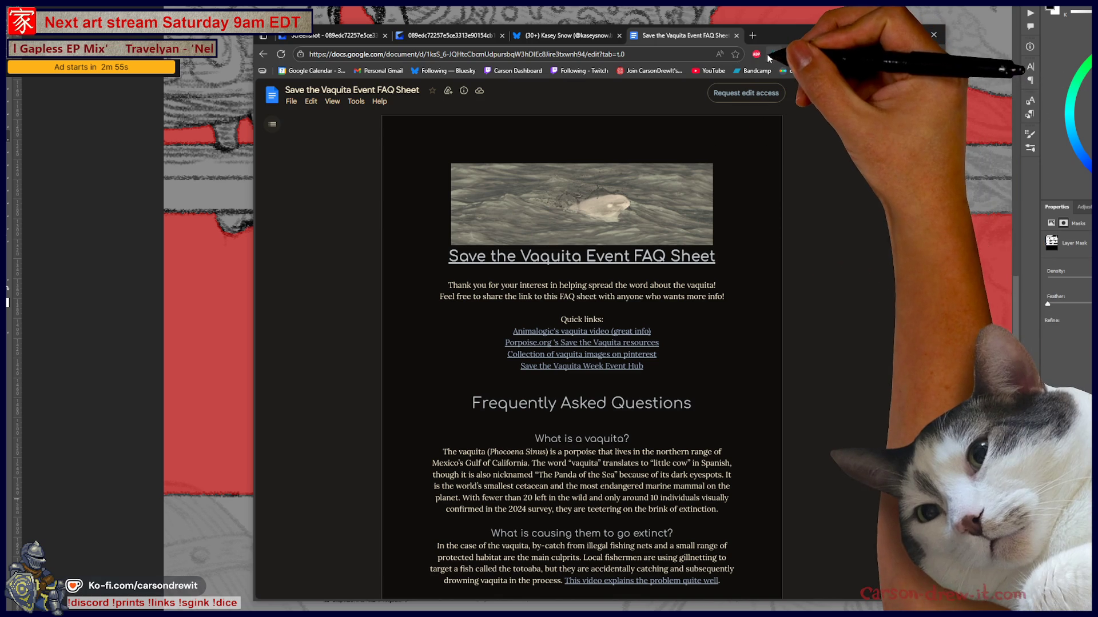
- Toggle Dark Reader off and back on for the document, then return to Bluesky
left_click(774, 55)
left_click(687, 94)
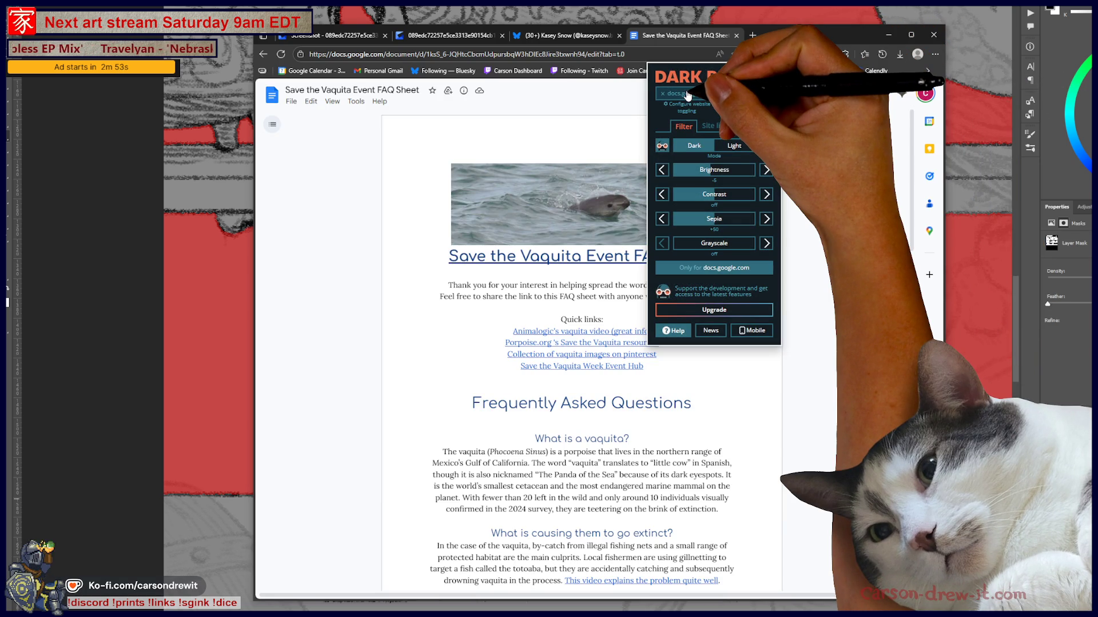
left_click(688, 95)
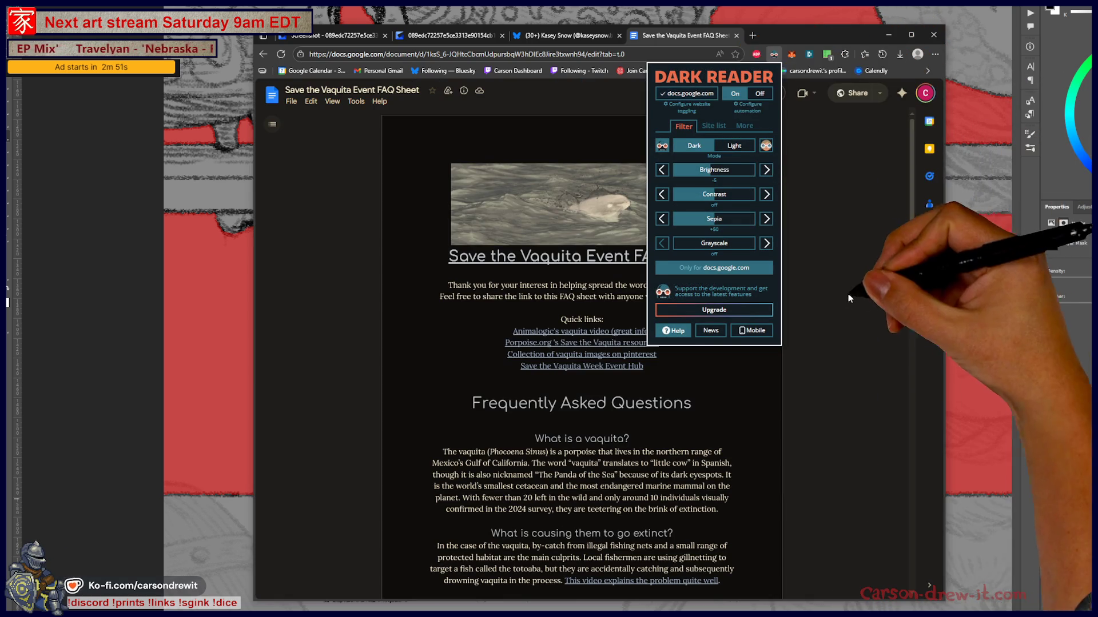
left_click(566, 36)
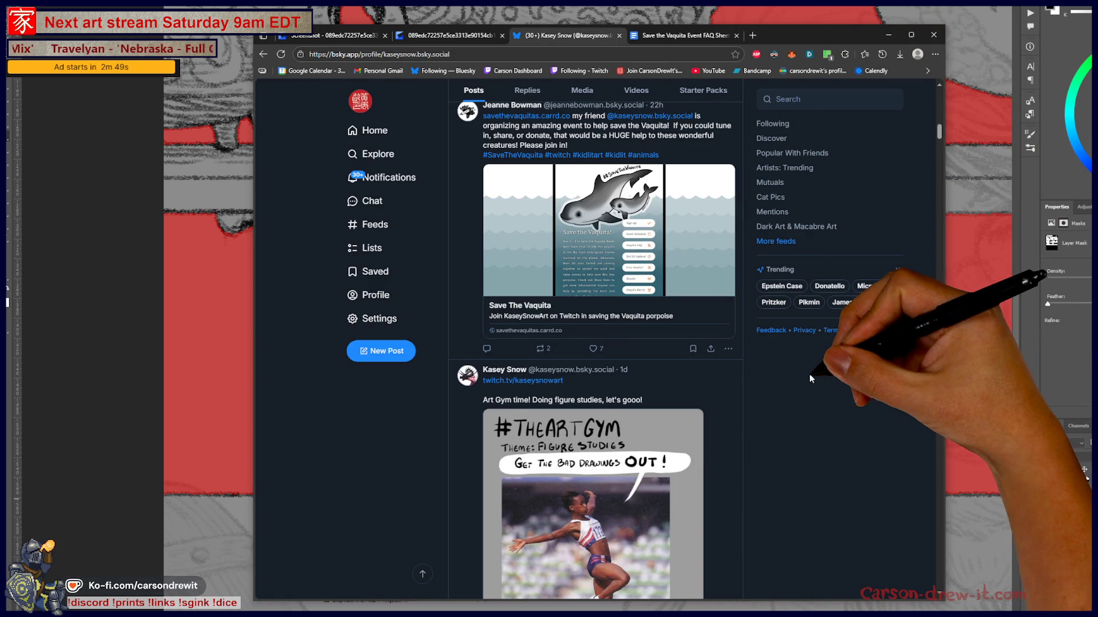
scroll(774, 374, "down", 2)
scroll(773, 374, "down", 5)
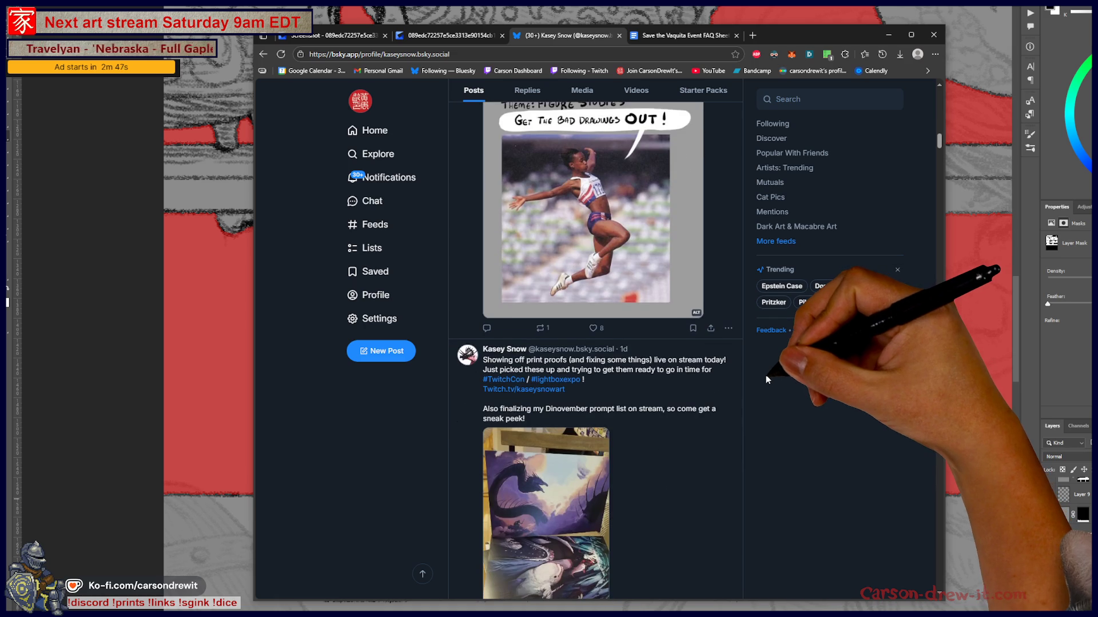
scroll(764, 376, "down", 4)
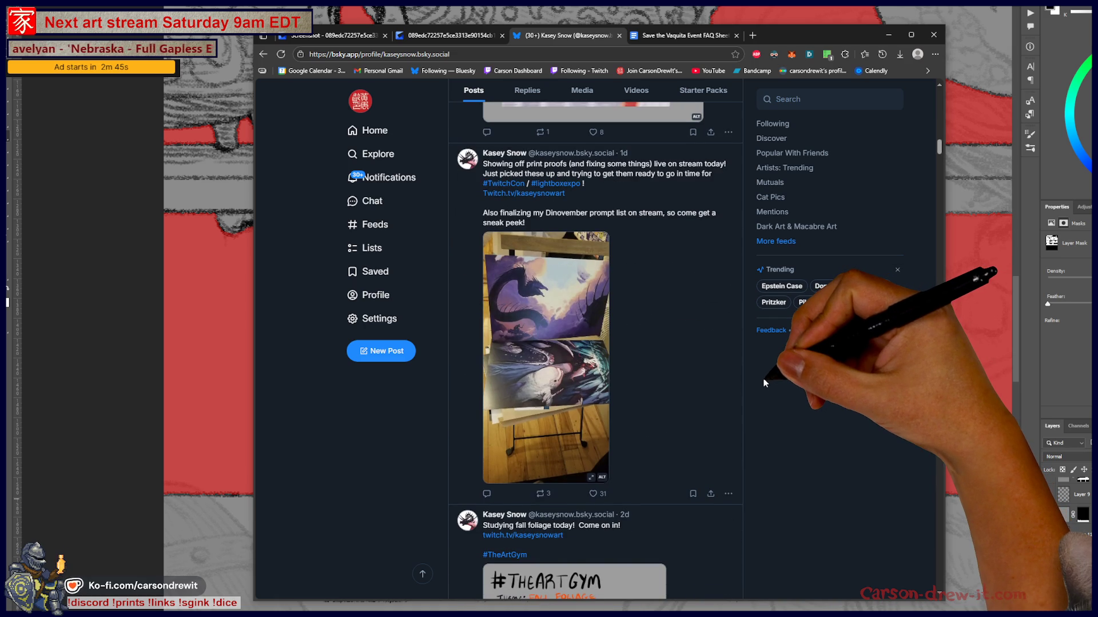
scroll(762, 385, "down", 1)
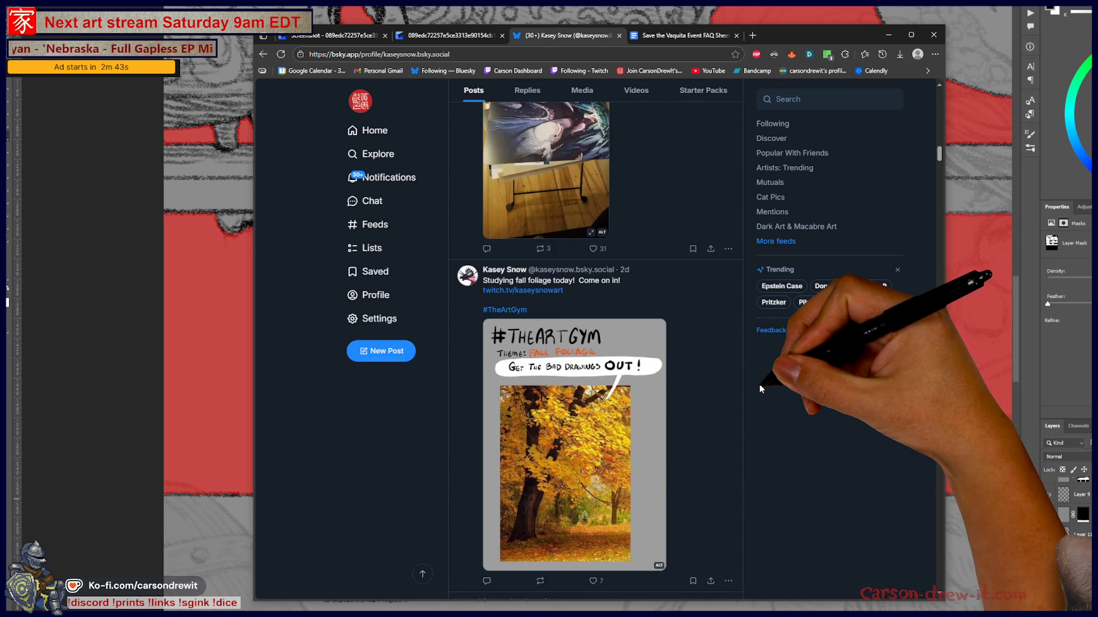
scroll(760, 385, "down", 5)
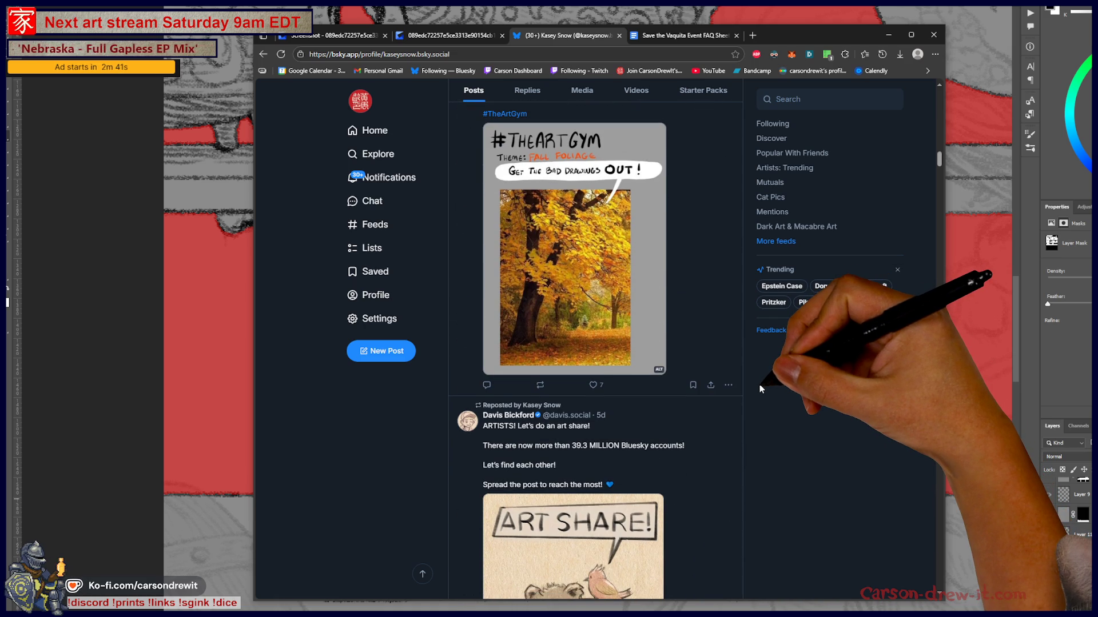
scroll(759, 387, "up", 4)
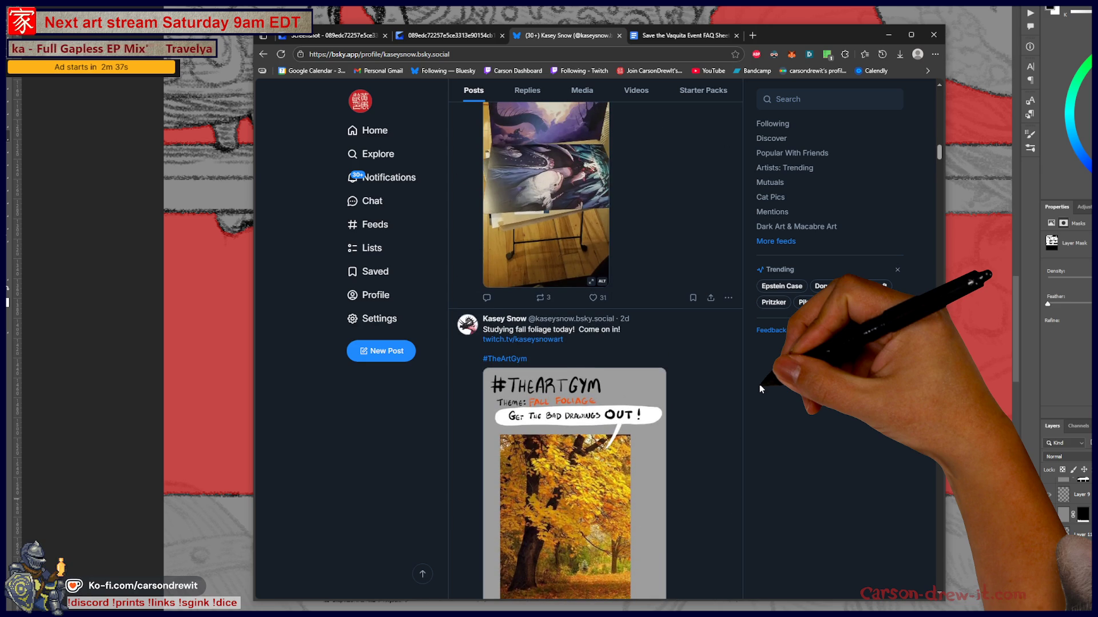
scroll(759, 387, "down", 1)
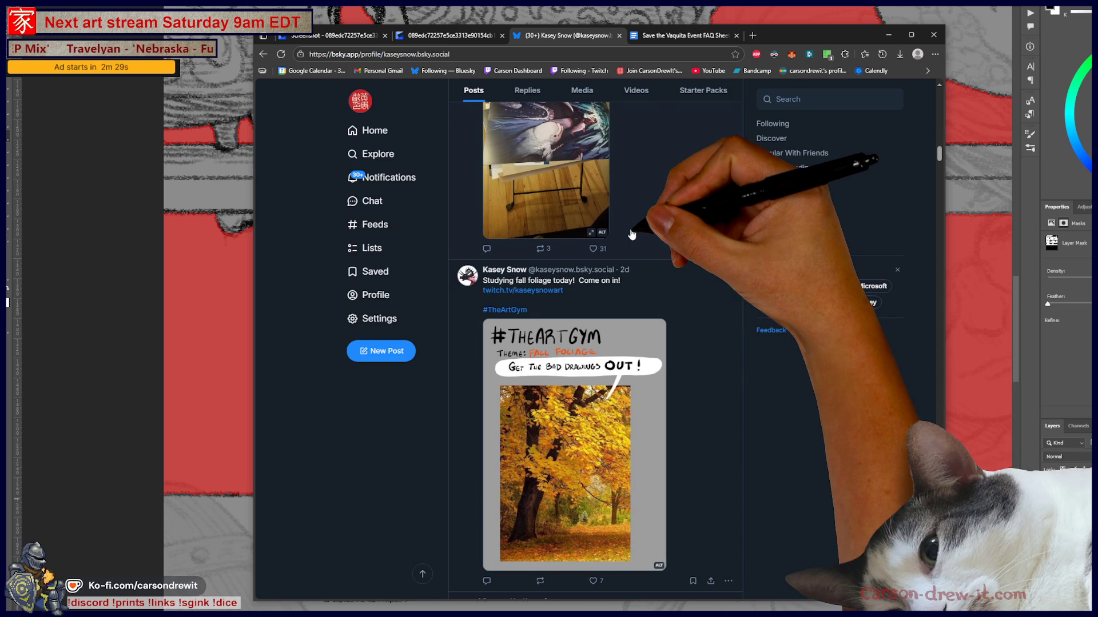
scroll(706, 468, "up", 15)
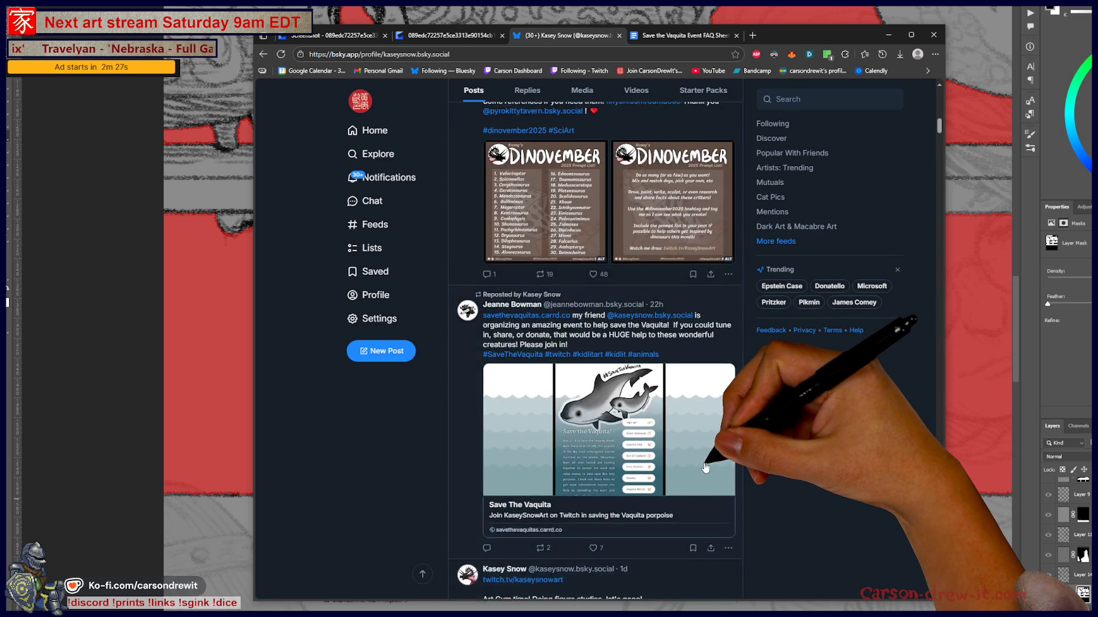
scroll(706, 468, "up", 10)
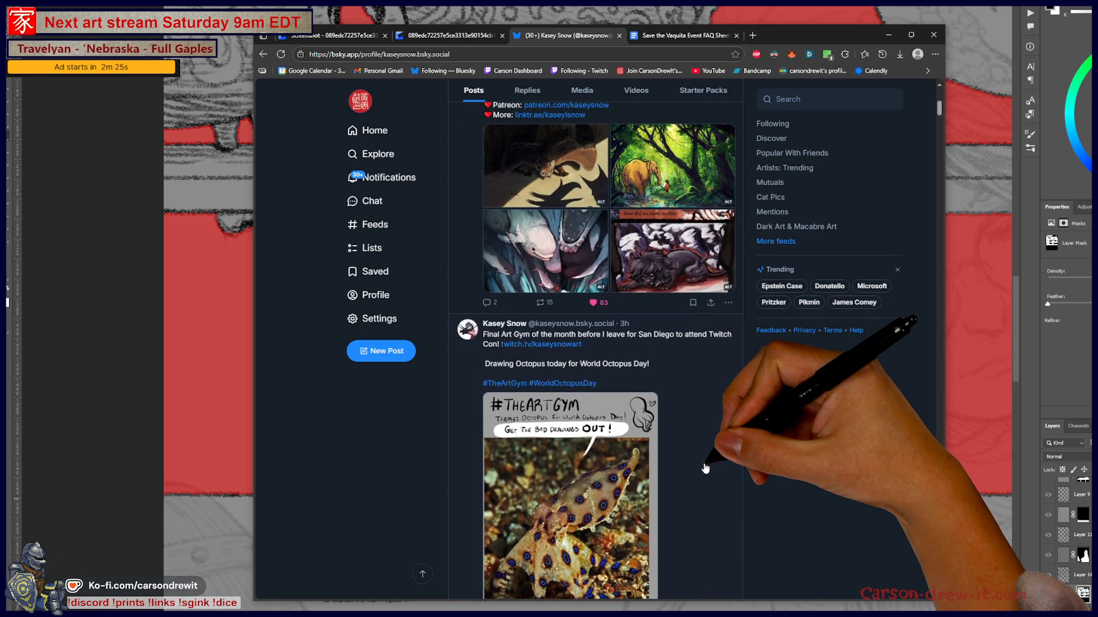
scroll(705, 468, "up", 2)
scroll(705, 467, "up", 5)
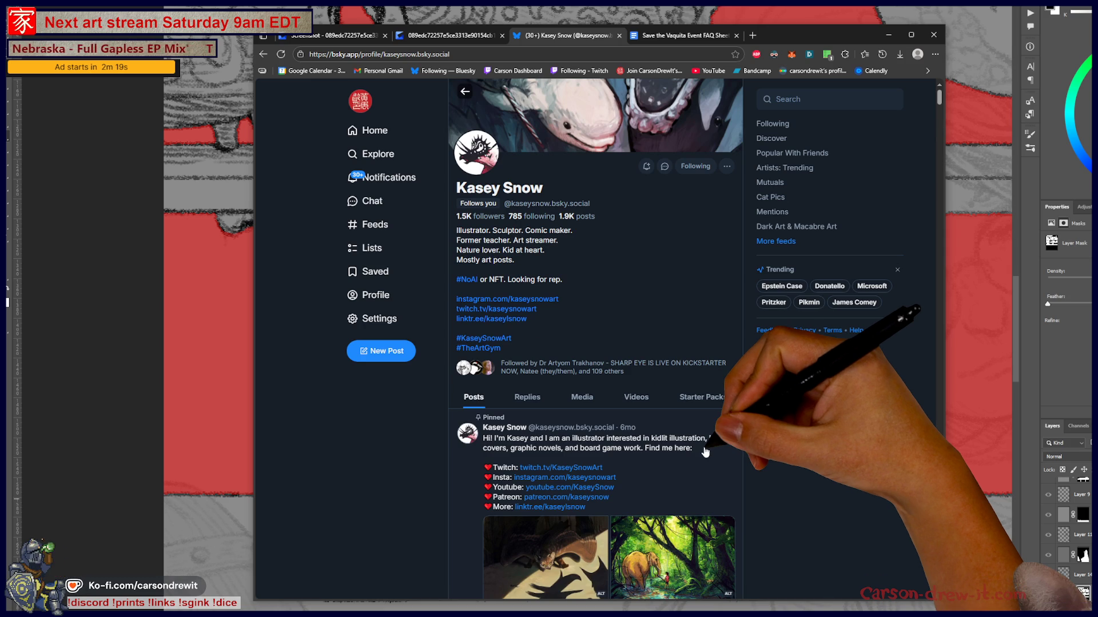
scroll(706, 452, "down", 15)
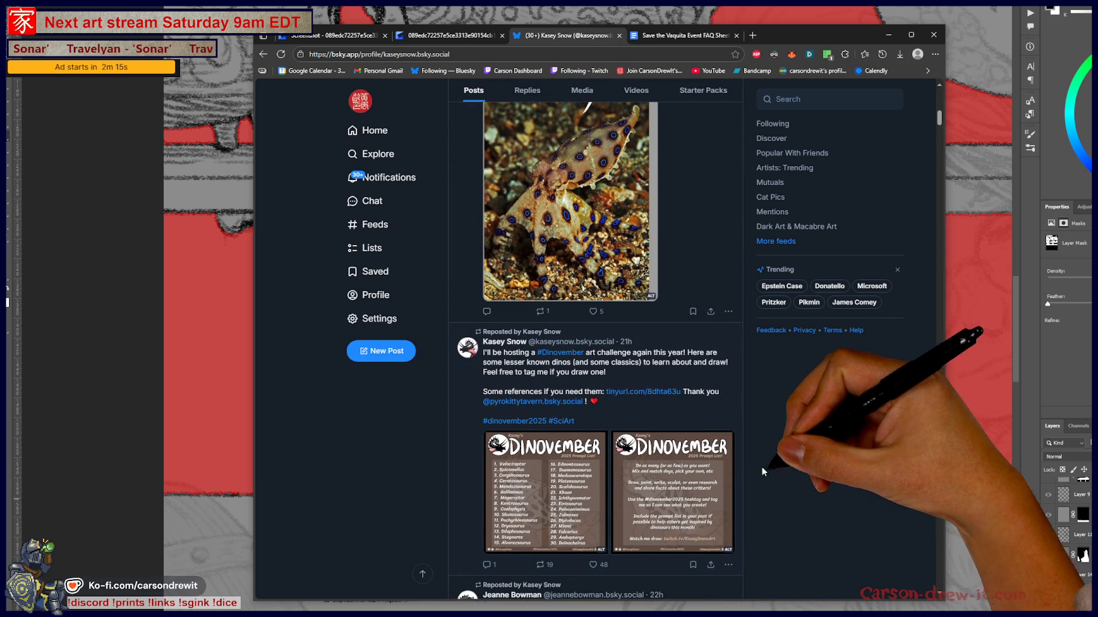
left_click(527, 499)
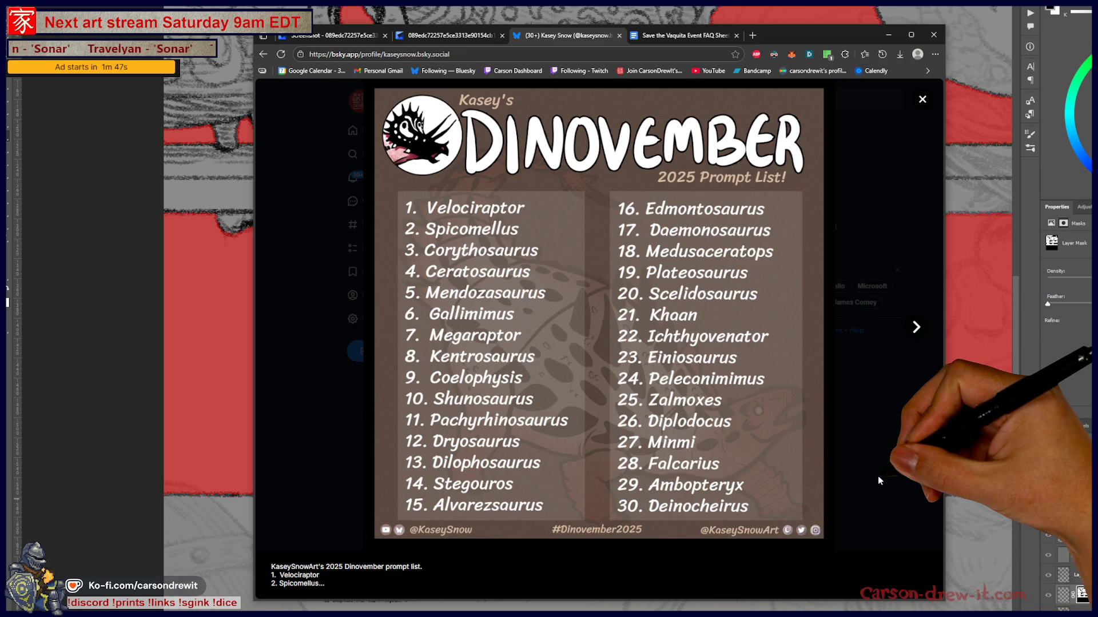
left_click(899, 520)
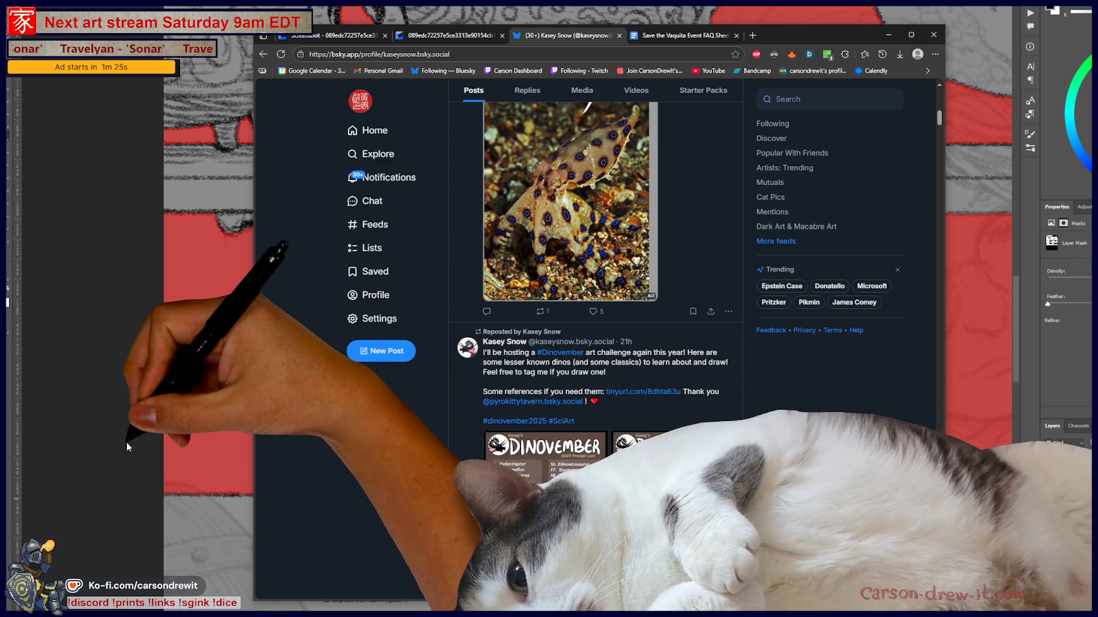
left_click(74, 430)
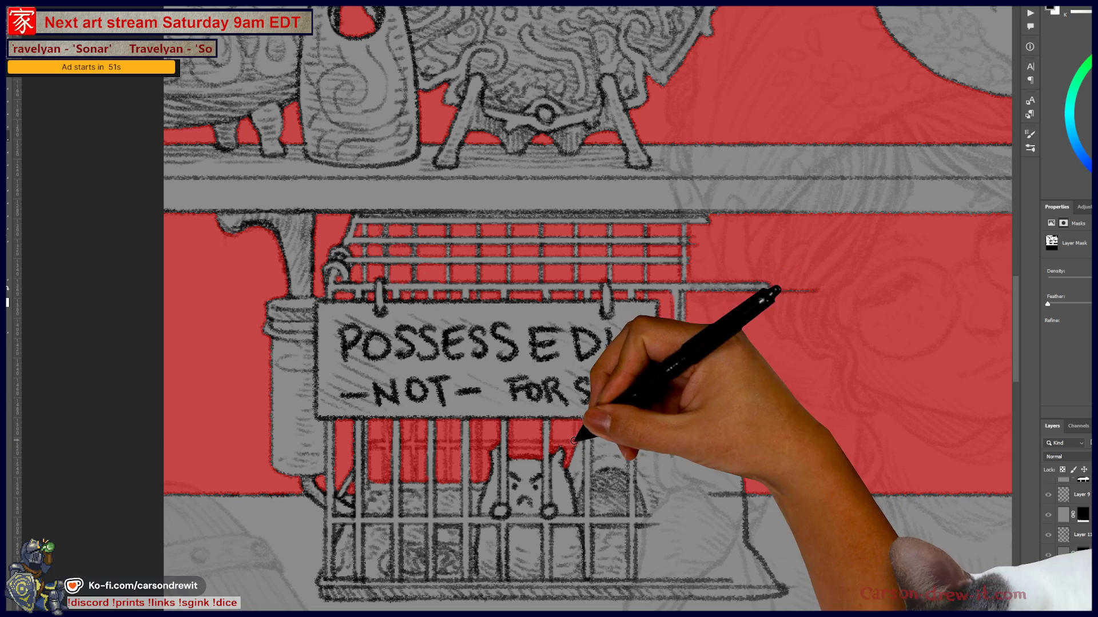
- Return to the shop illustration with the brush ready for Shift-constrained strokes
key("shift")
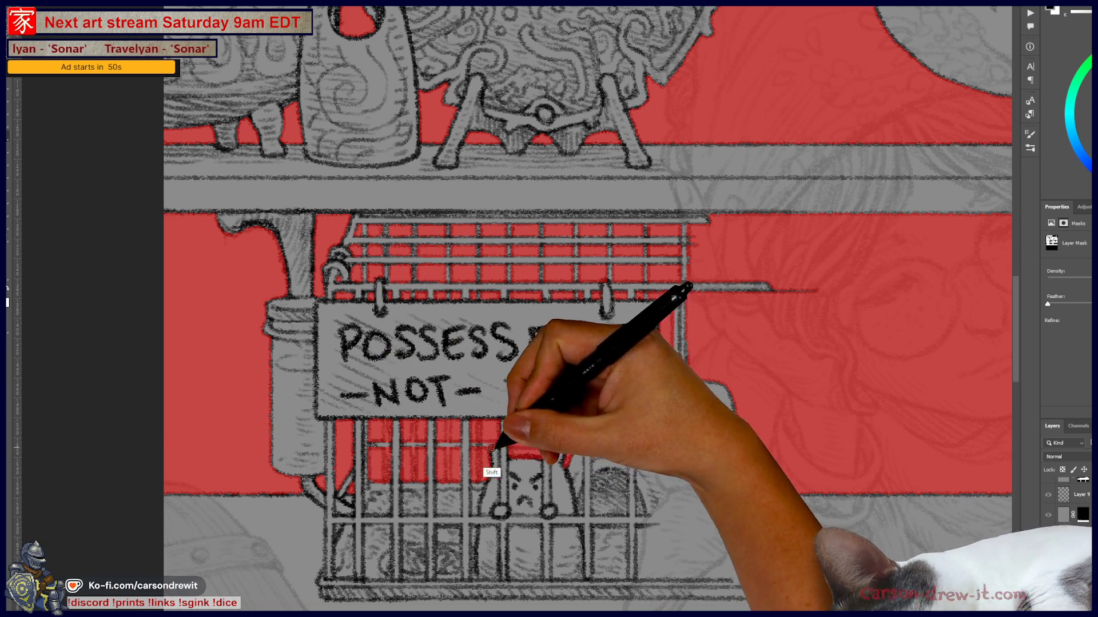